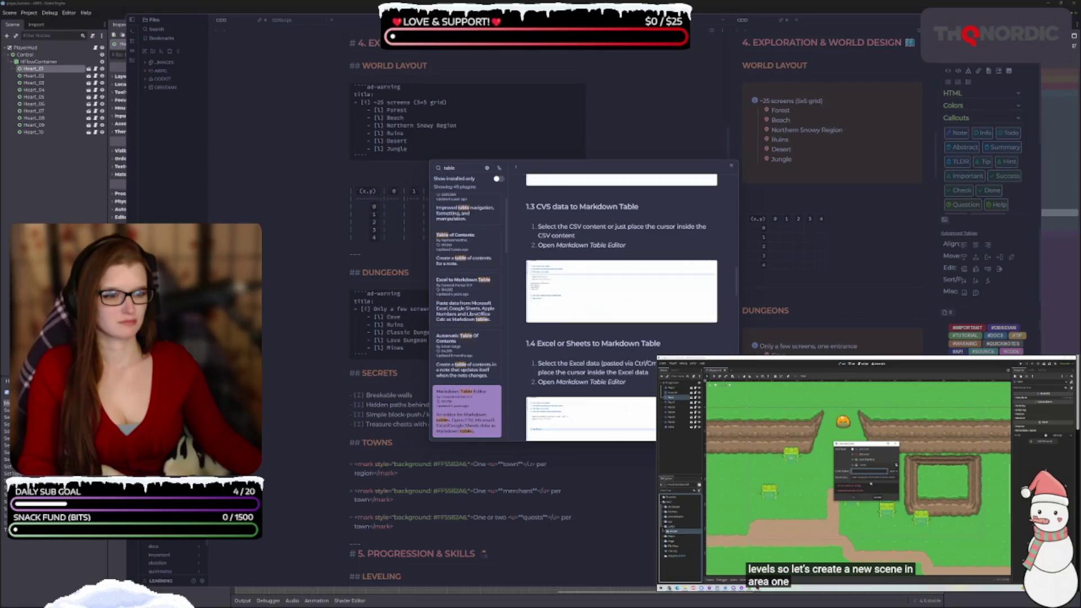
scroll(622, 305, "down", 3)
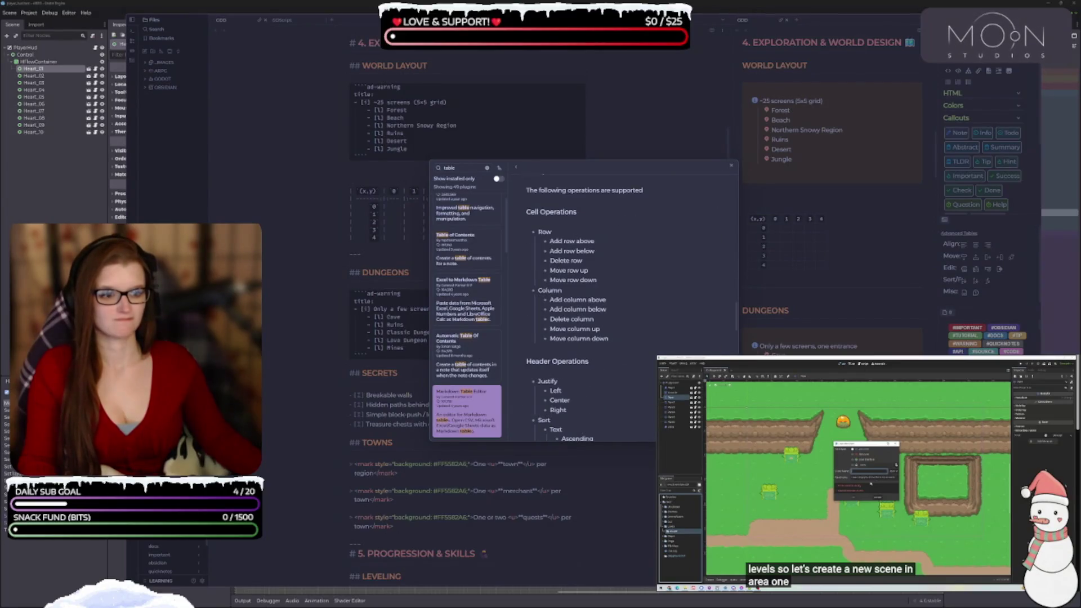
- View Table Extended's page in the plugin search results, then return to the installed plugins list
left_click(517, 168)
left_click(544, 265)
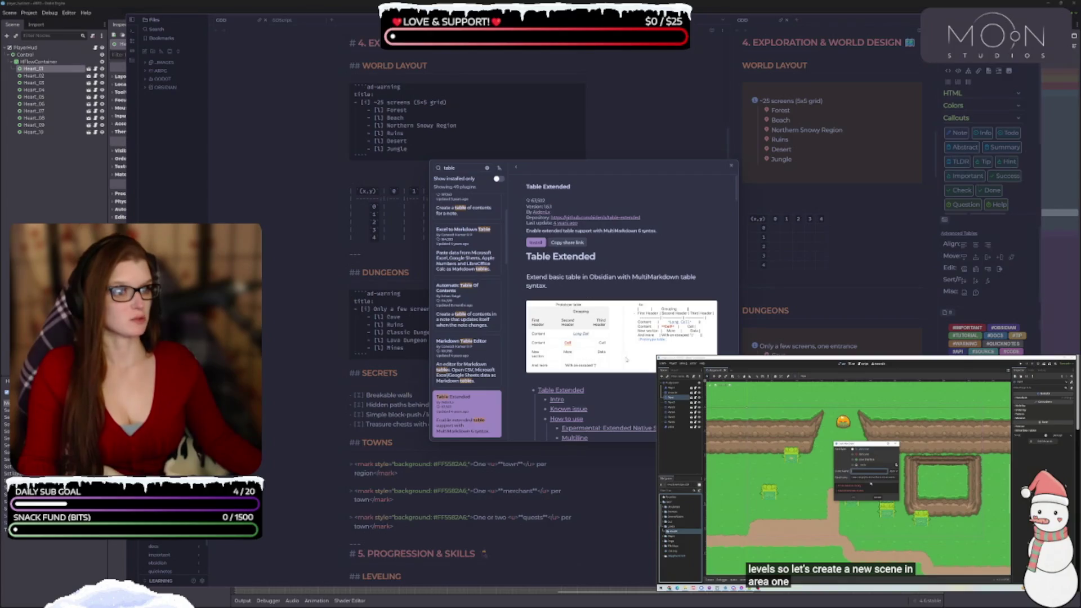
key("Escape")
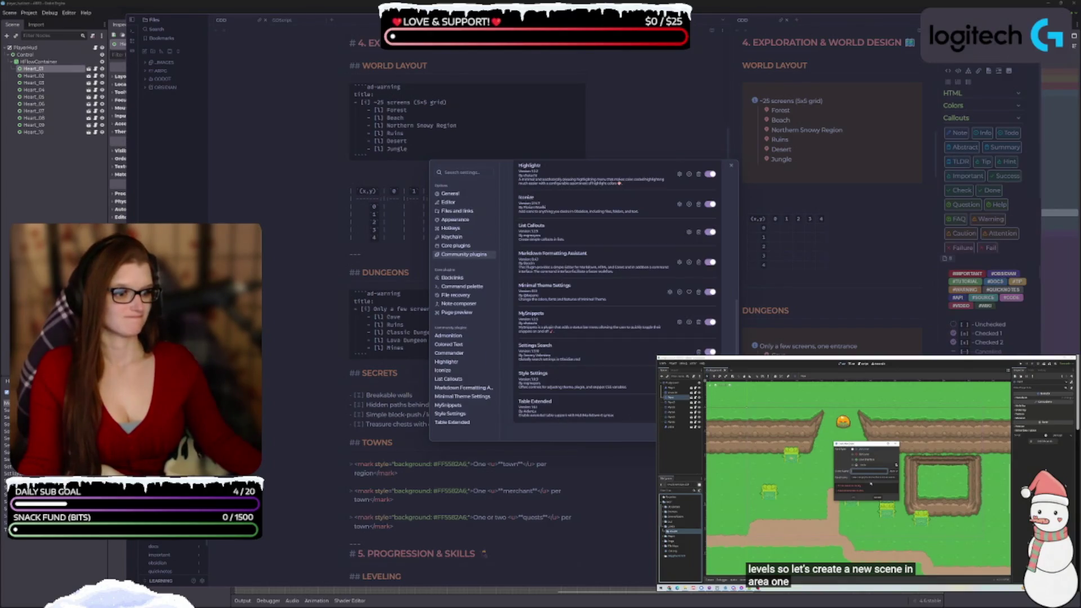
- Turn on Table Extended's Experimental: Extended Native Table Syntax option and close Settings
left_click(452, 422)
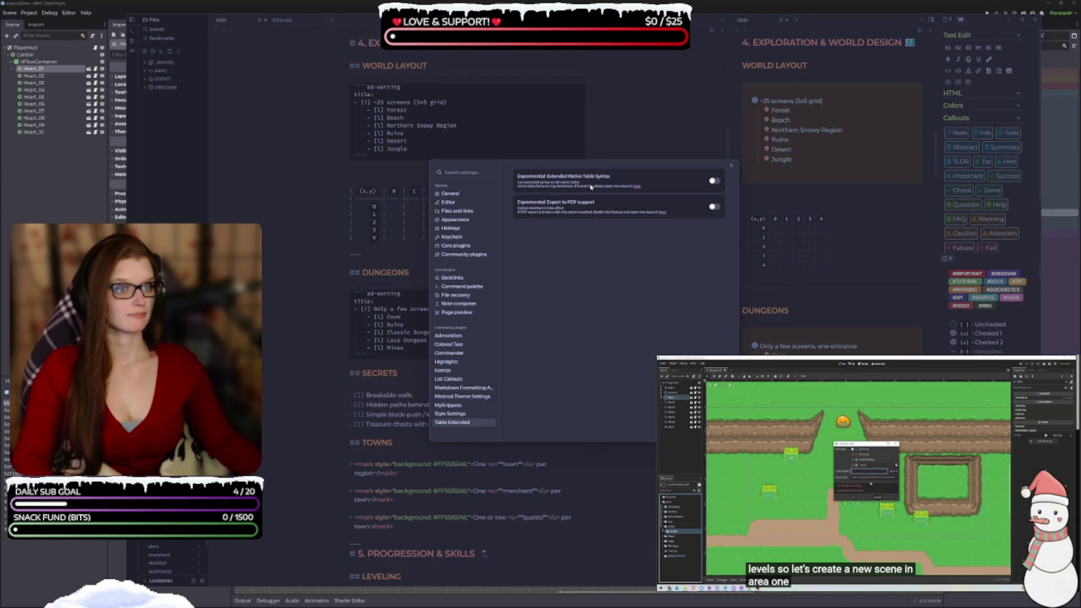
left_click(715, 181)
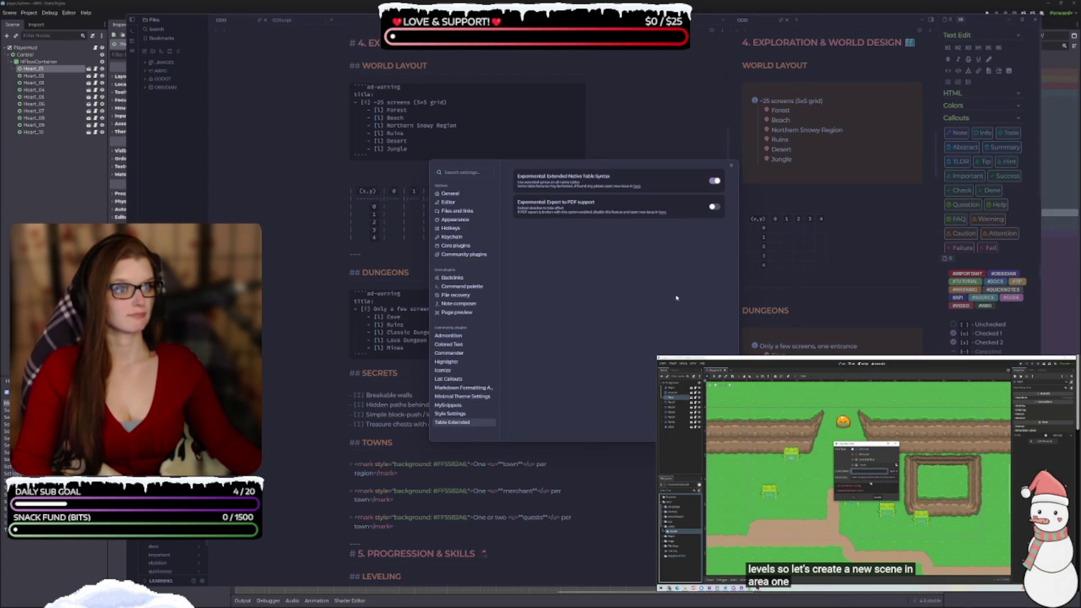
left_click(462, 415)
left_click(459, 422)
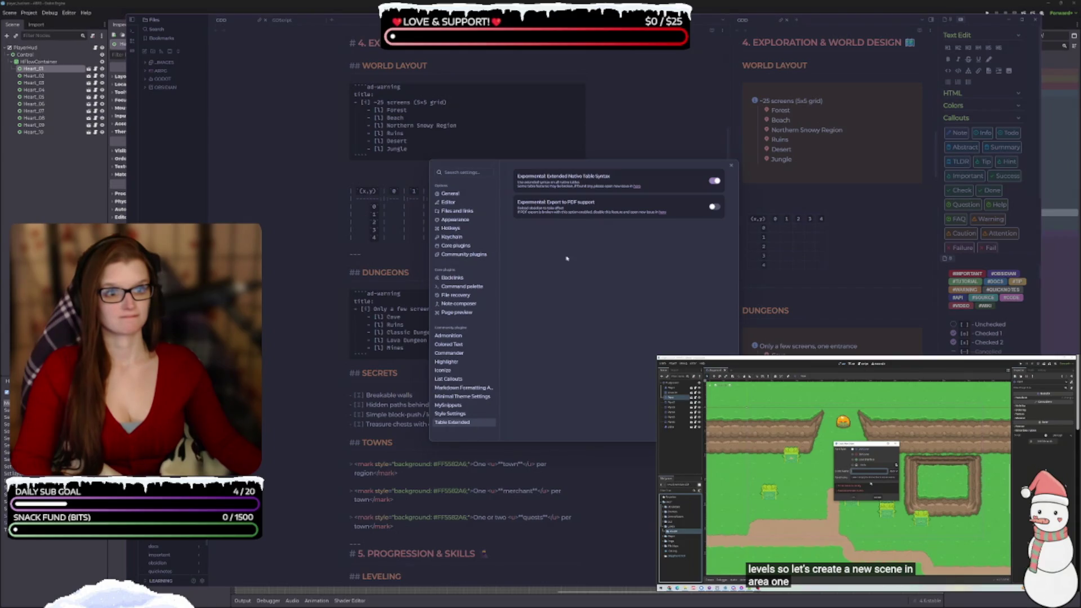
left_click(732, 165)
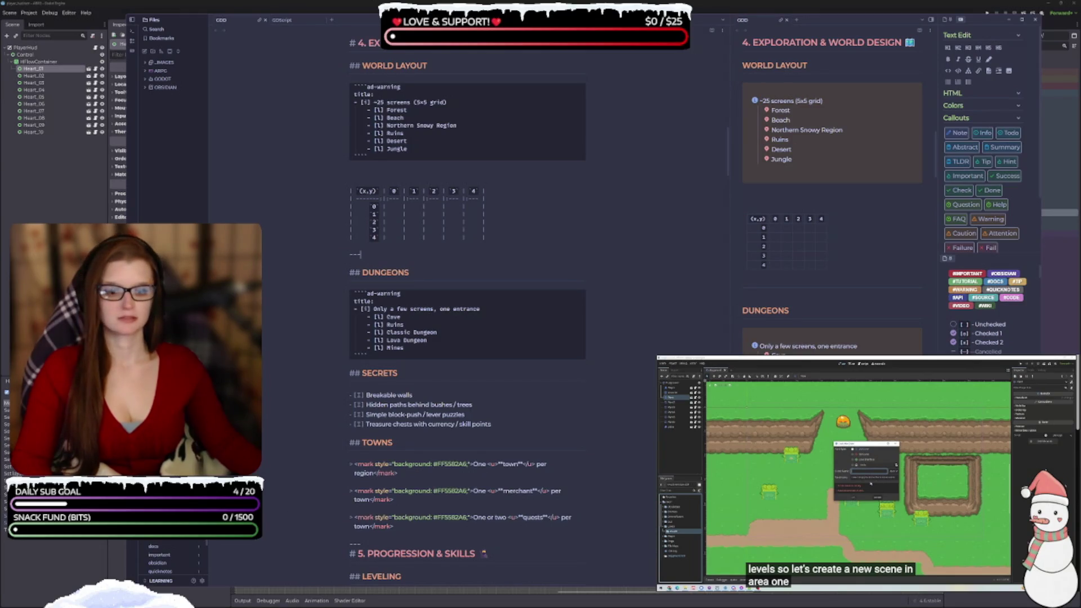
left_click(202, 580)
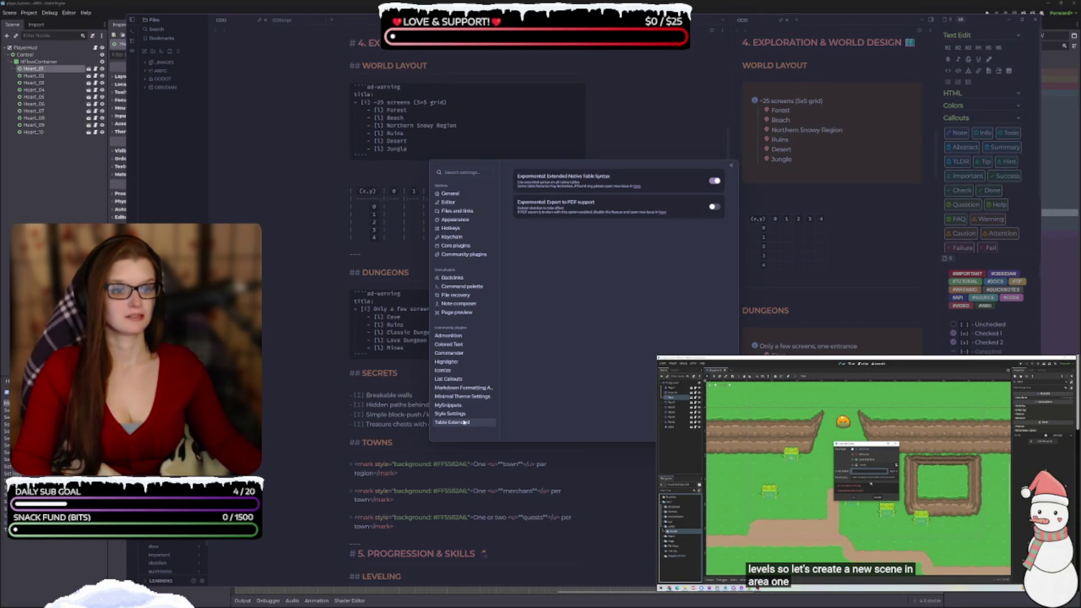
left_click(468, 254)
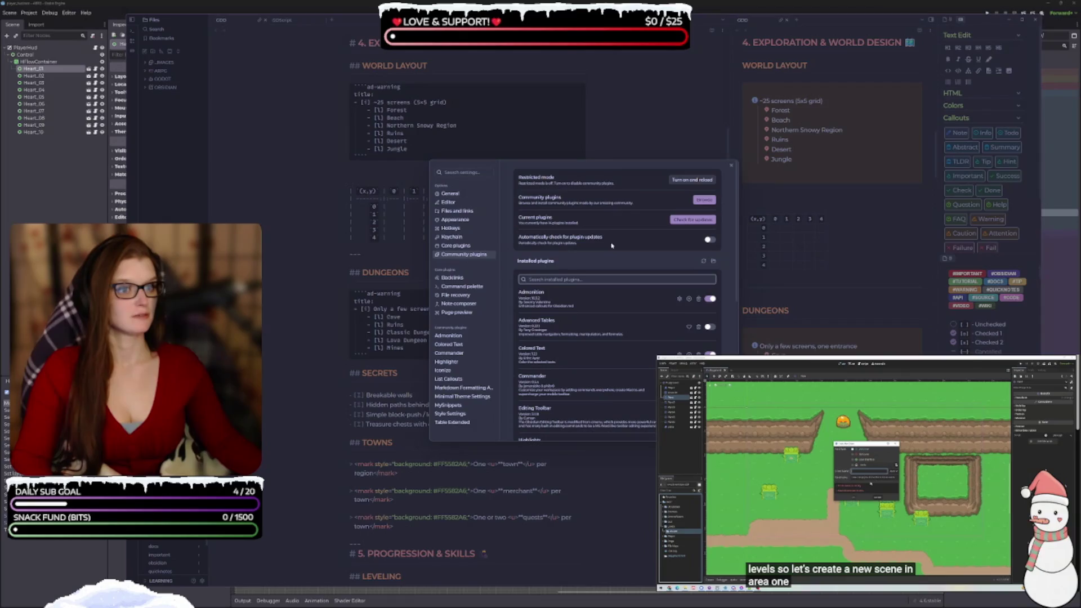
scroll(560, 327, "down", 5)
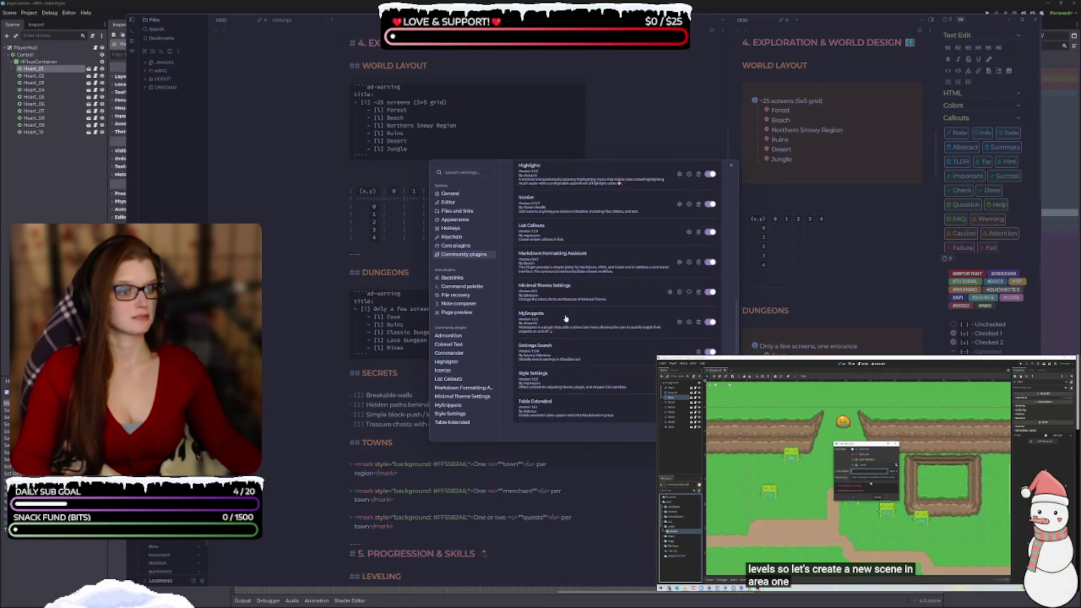
left_click(550, 410)
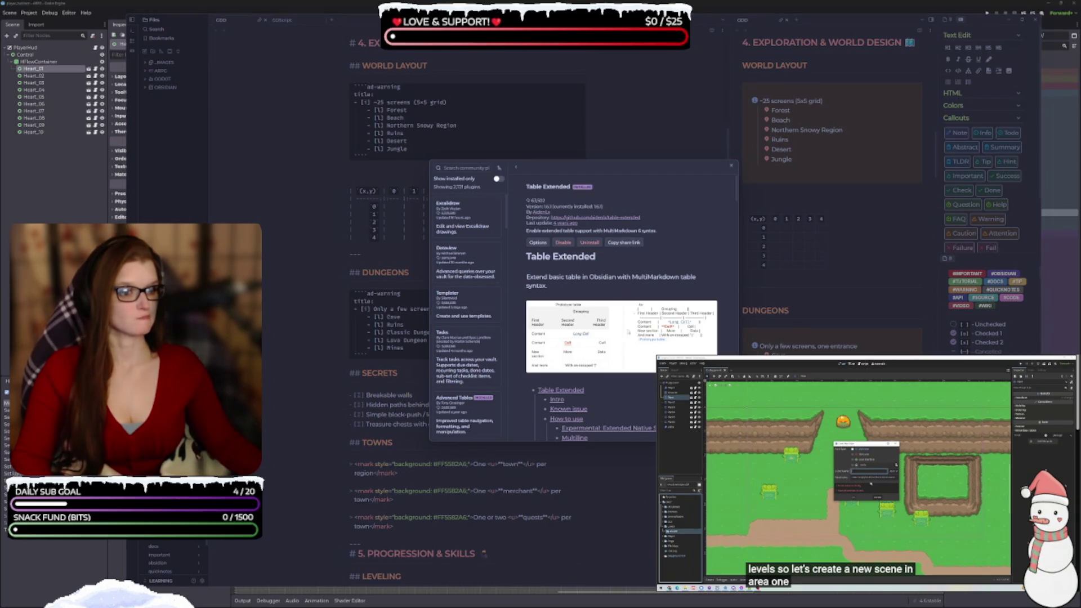
key("Escape")
key("Escape")
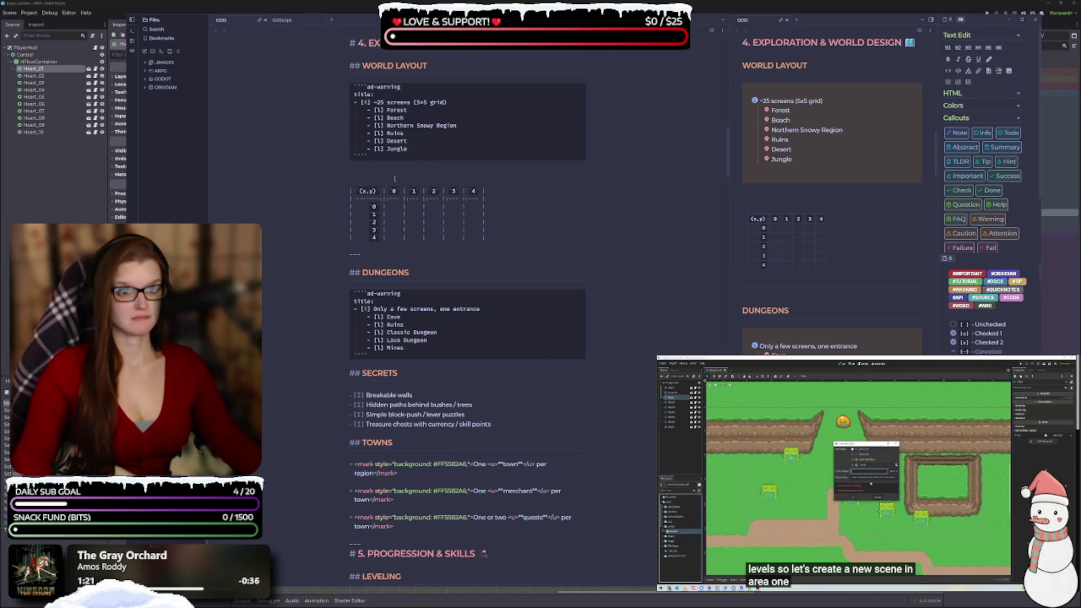
- Add a '- [x]' line above the (x,y) table with an indented empty line beneath it
key("Return")
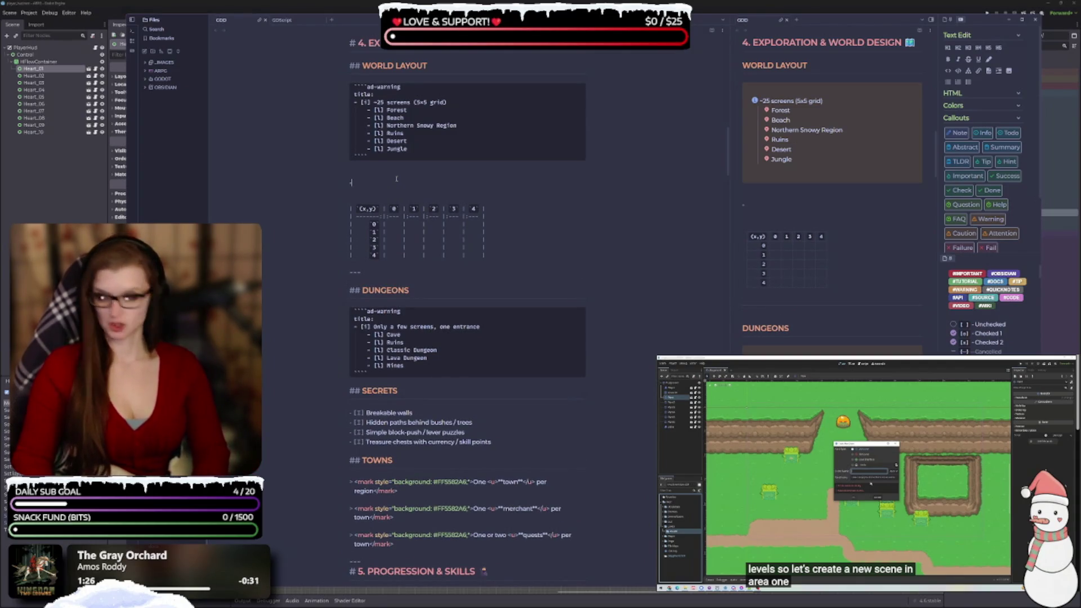
type("- [x]")
key("Return")
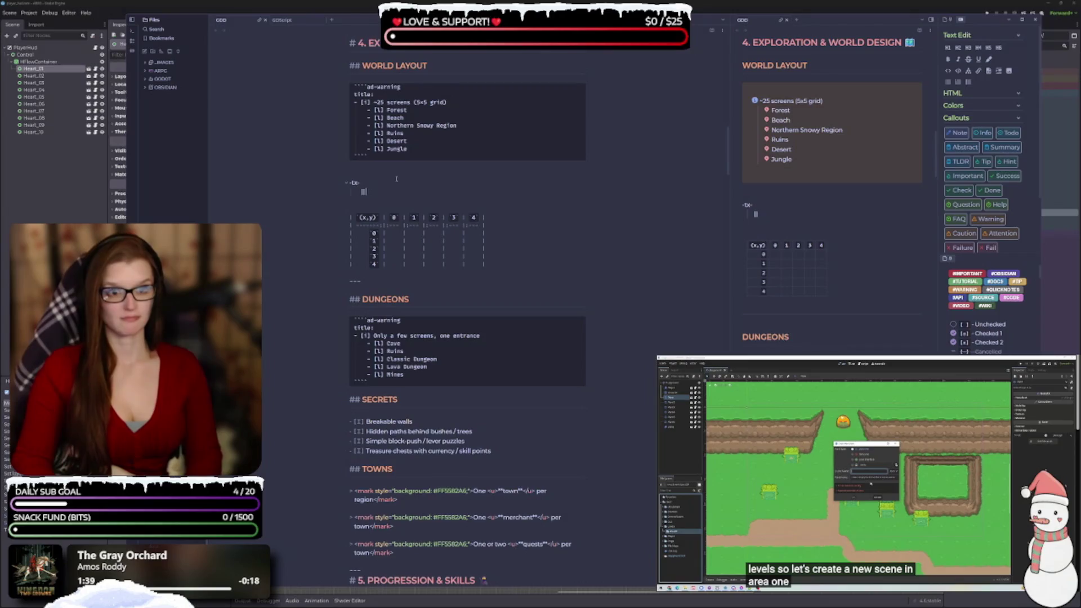
key("Tab")
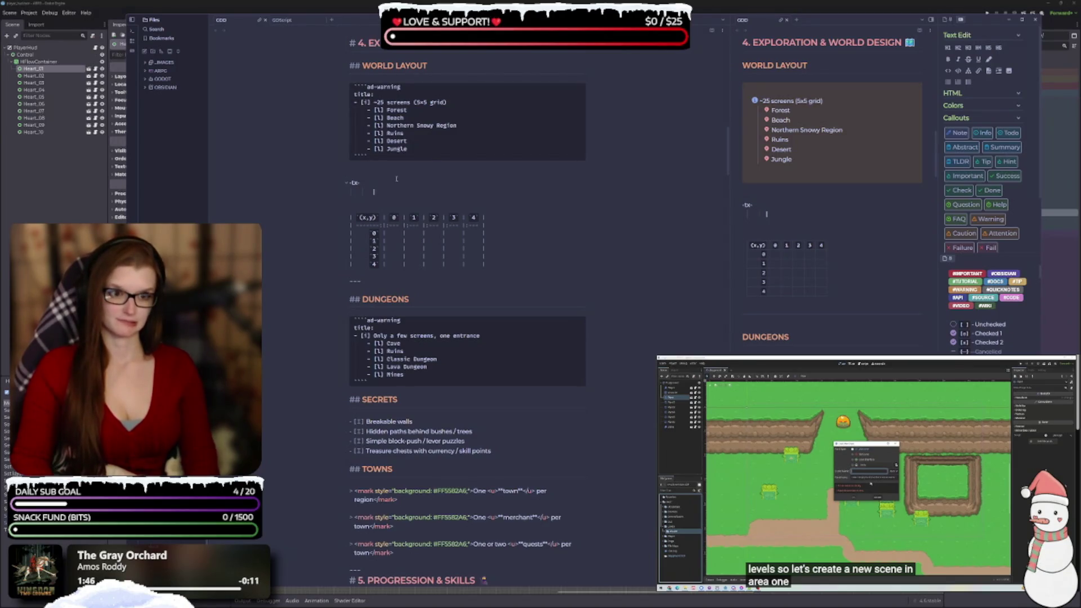
key("Tab")
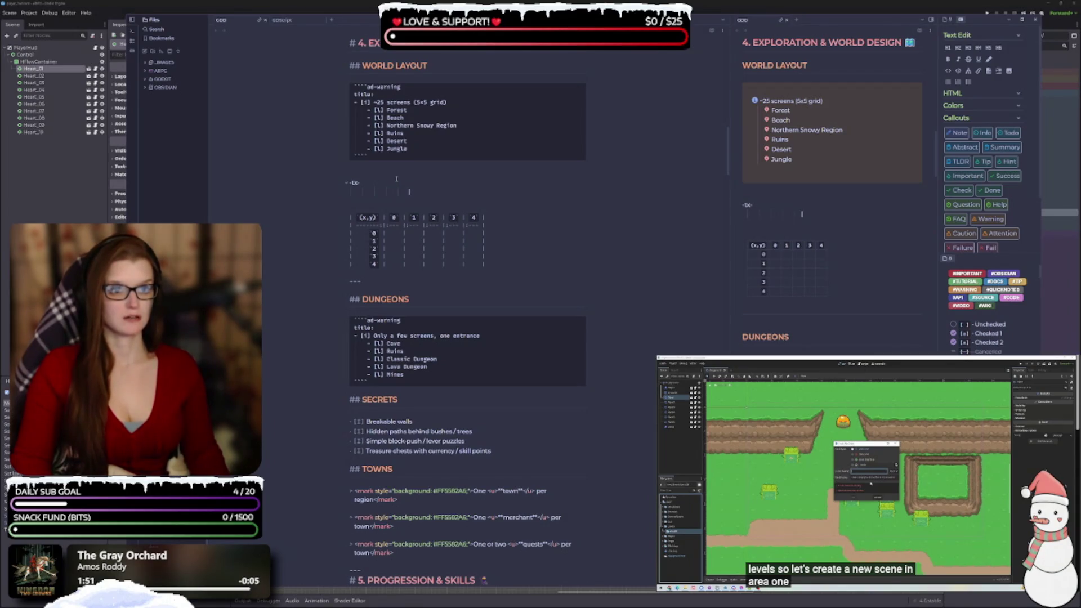
key("Return")
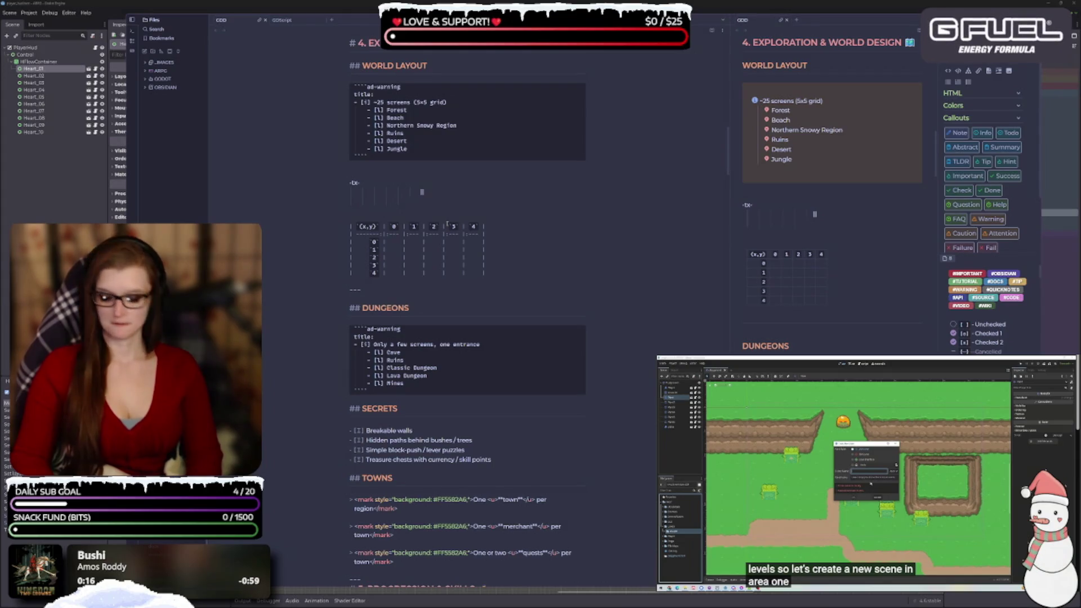
type("`")
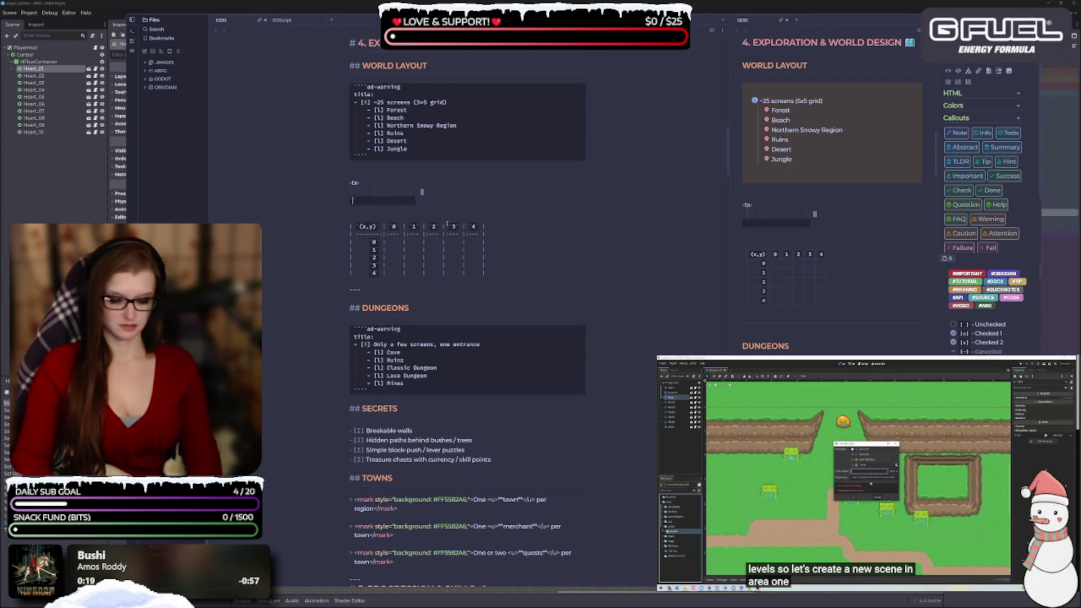
type("o")
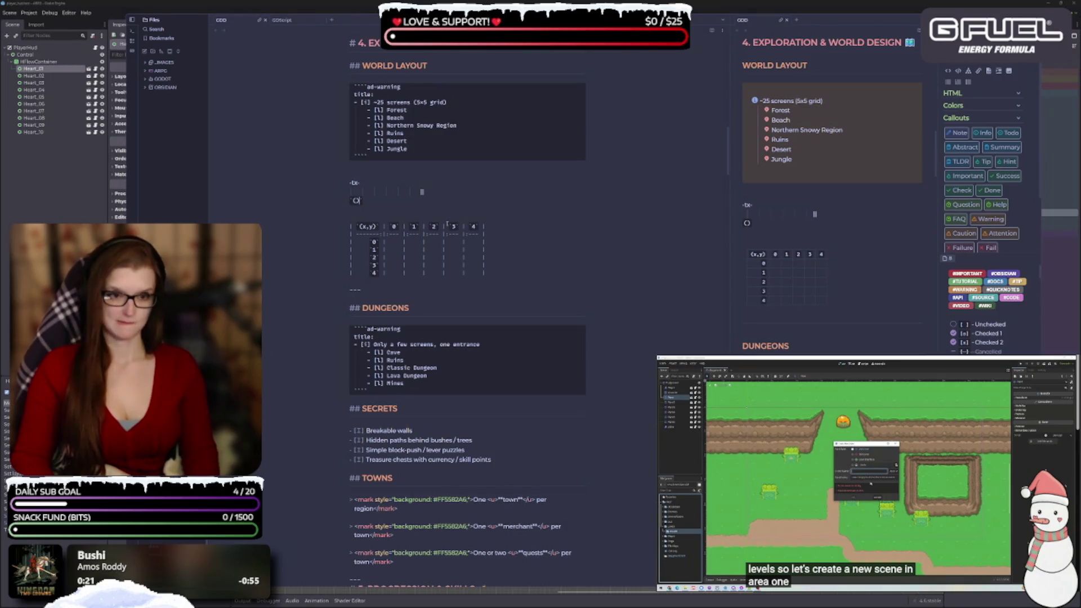
type("x")
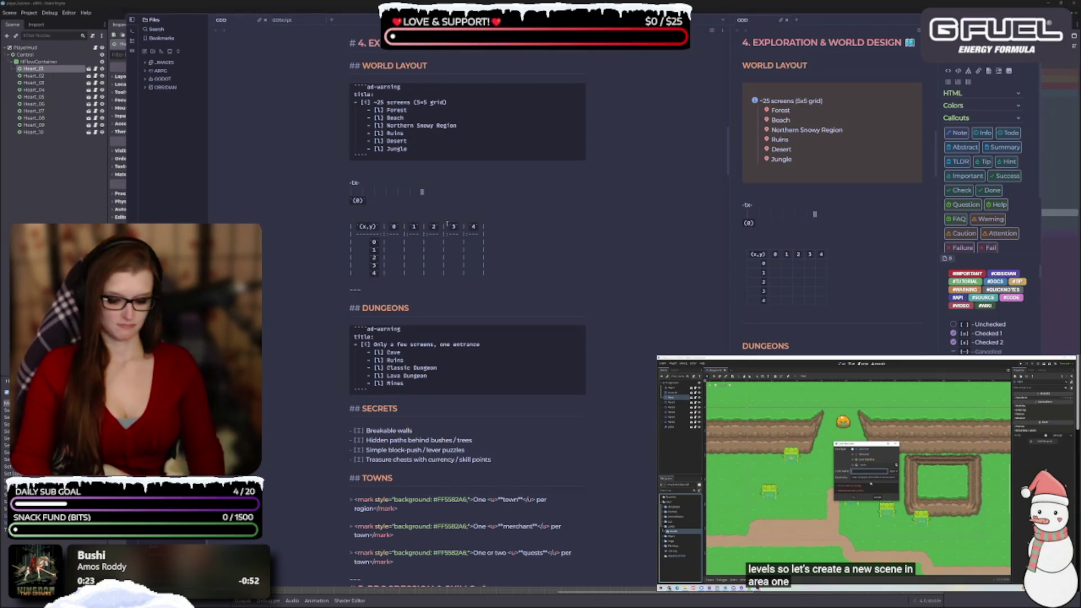
type(", y")
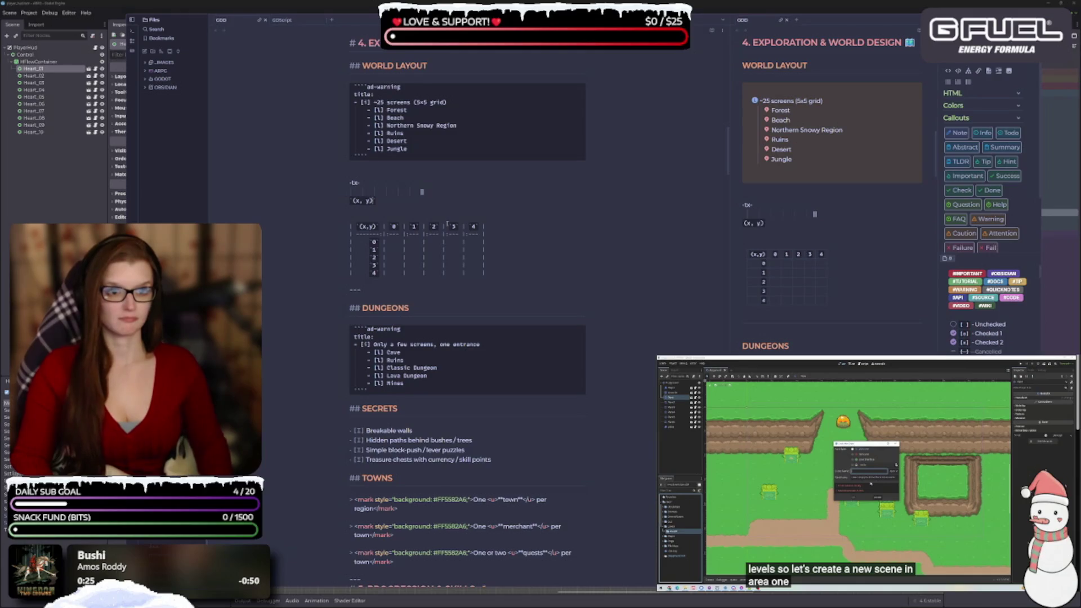
- Remove the indent under -tx- and type extra | characters as the header's column separators
key("Tab")
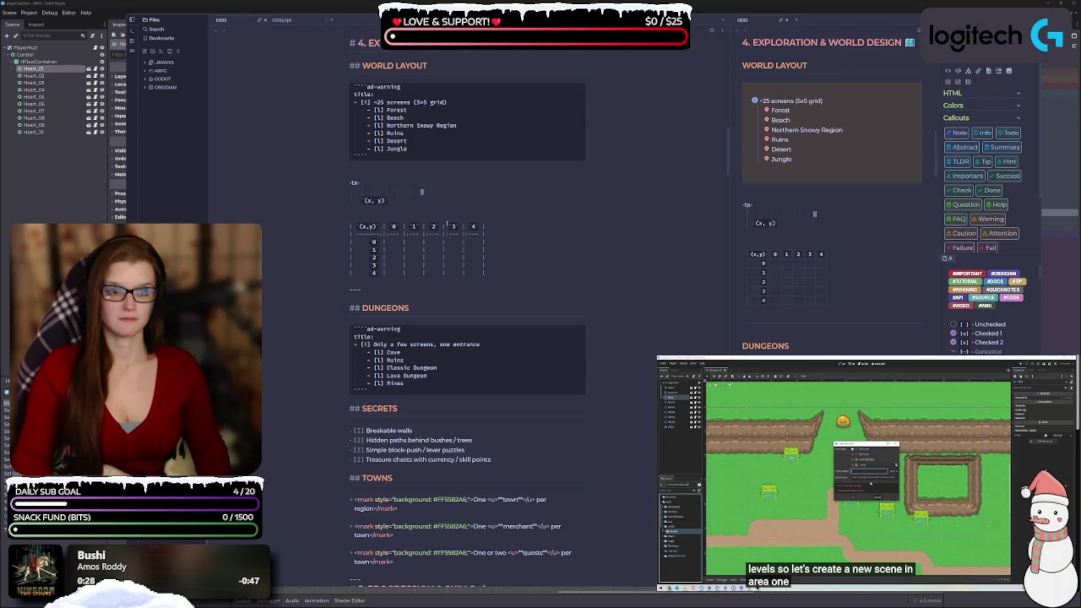
key("shift+Tab")
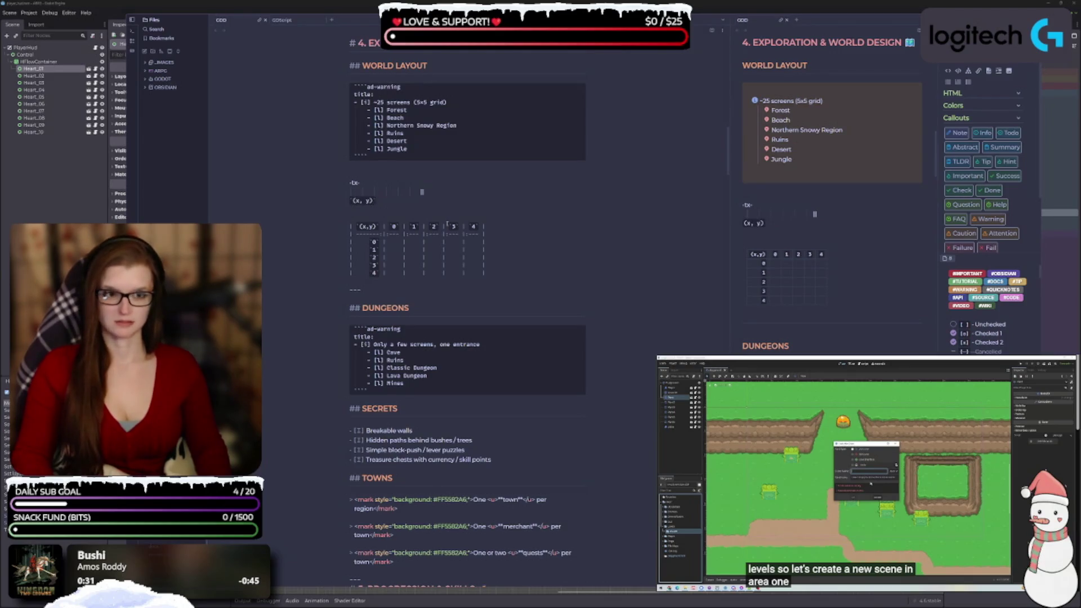
type("|")
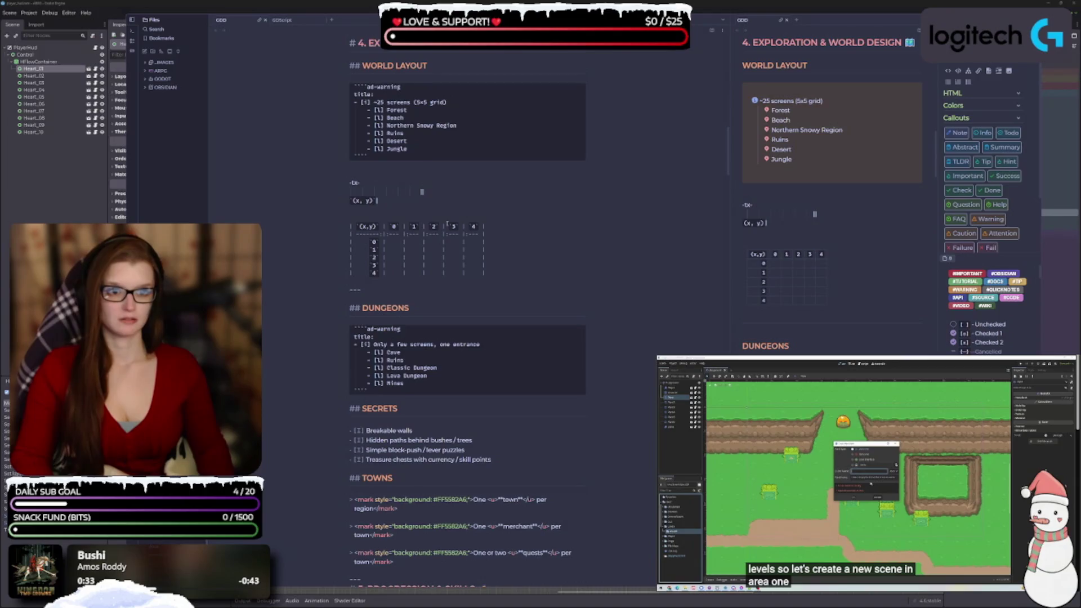
key("Up")
key("Up")
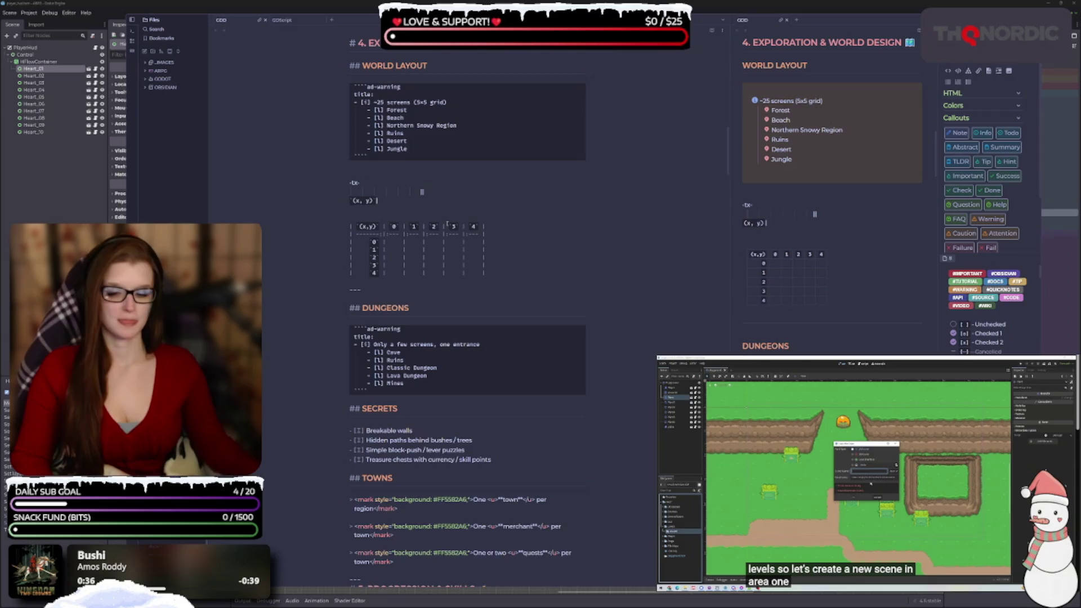
key("BackSpace")
key("BackSpace")
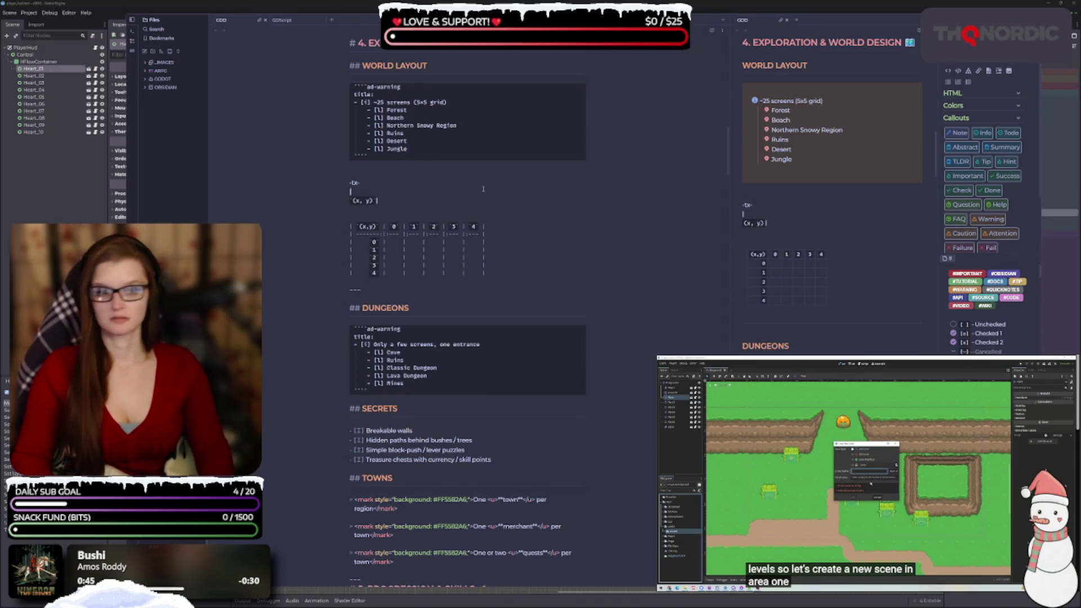
key("BackSpace")
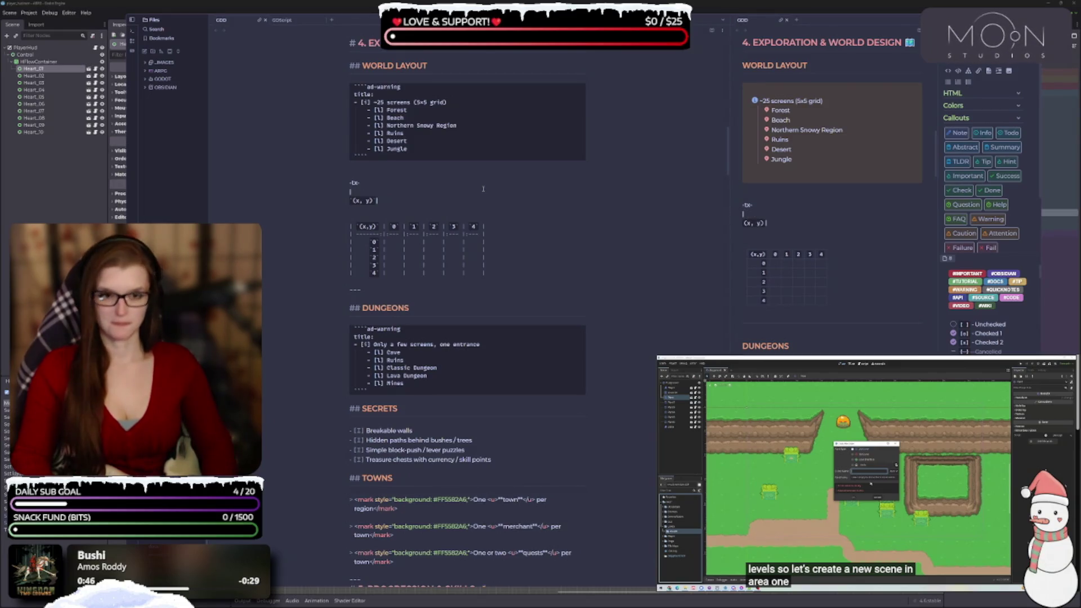
type("| | | |")
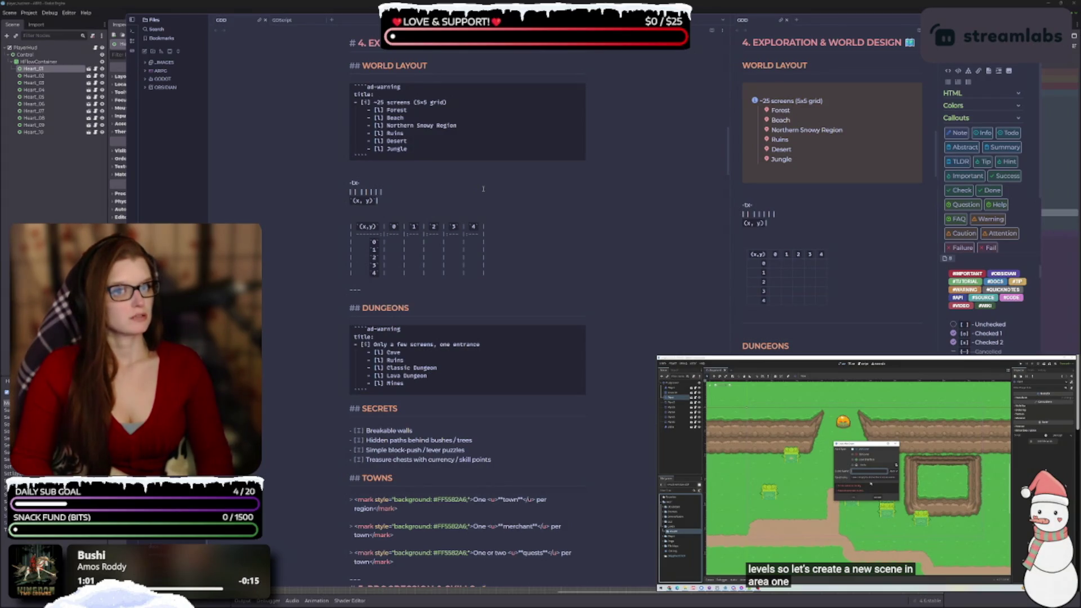
type("|")
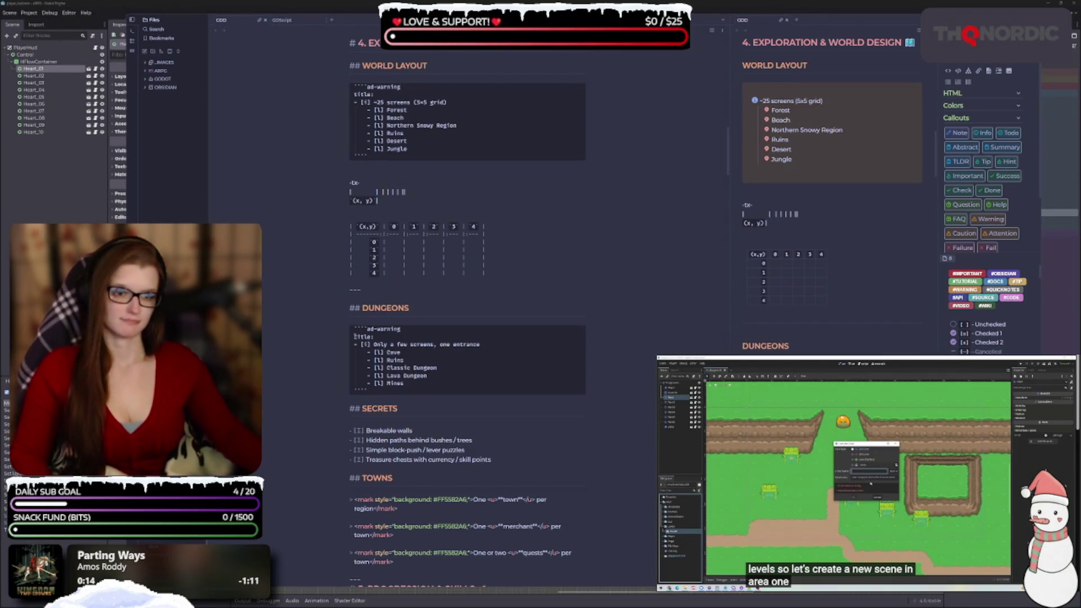
left_click(387, 292)
- Replace the draft grid under -tx- with the pasted sample multi-header table
mouse_move(519, 275)
left_mouse_down()
mouse_move(394, 248)
mouse_move(352, 179)
left_mouse_up()
key("BackSpace")
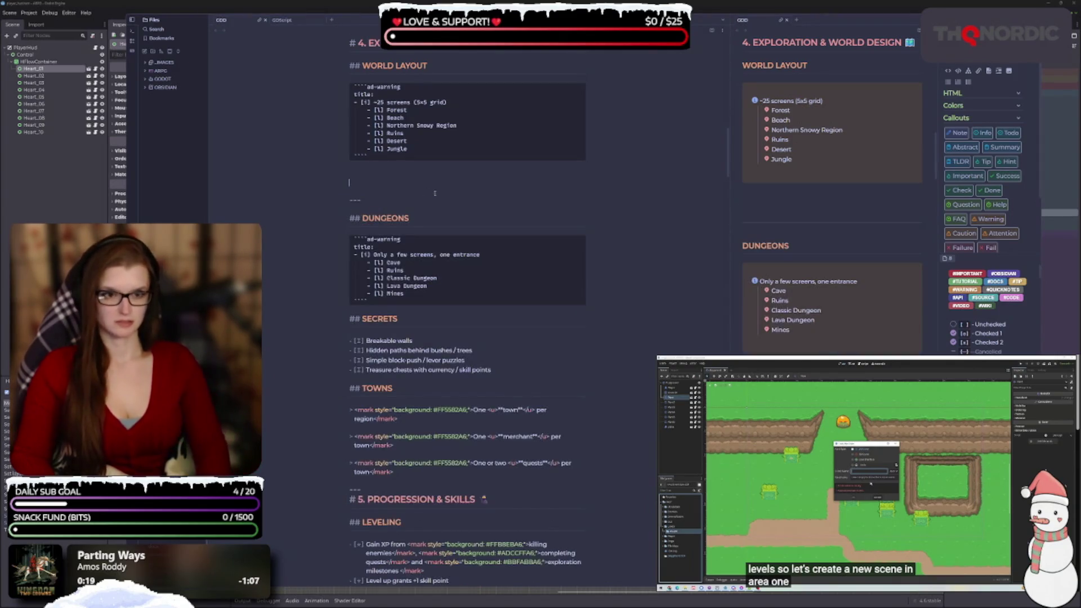
key("ctrl+v")
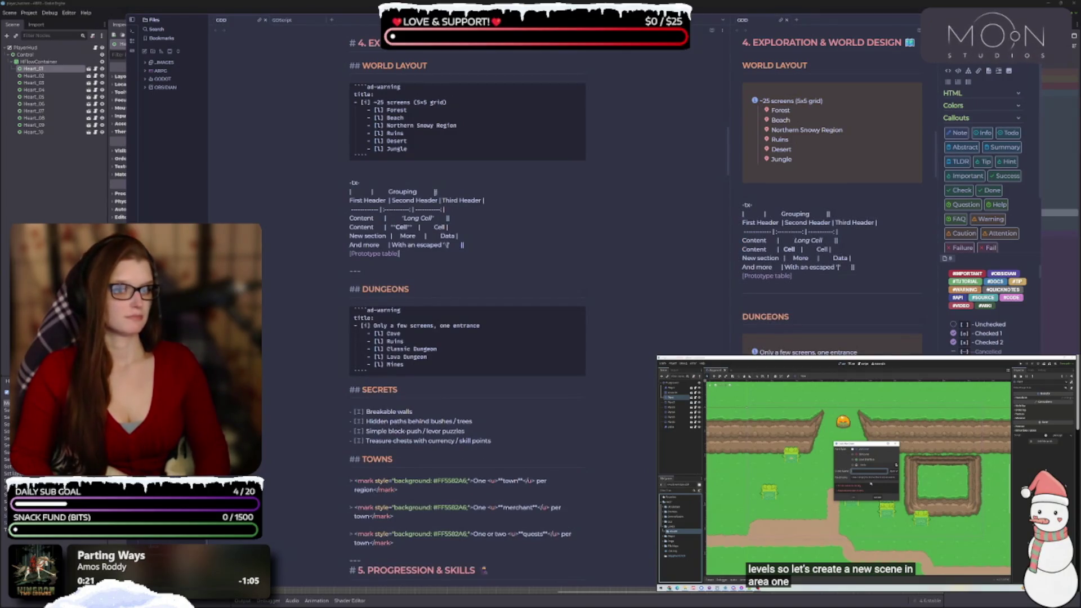
key("Return")
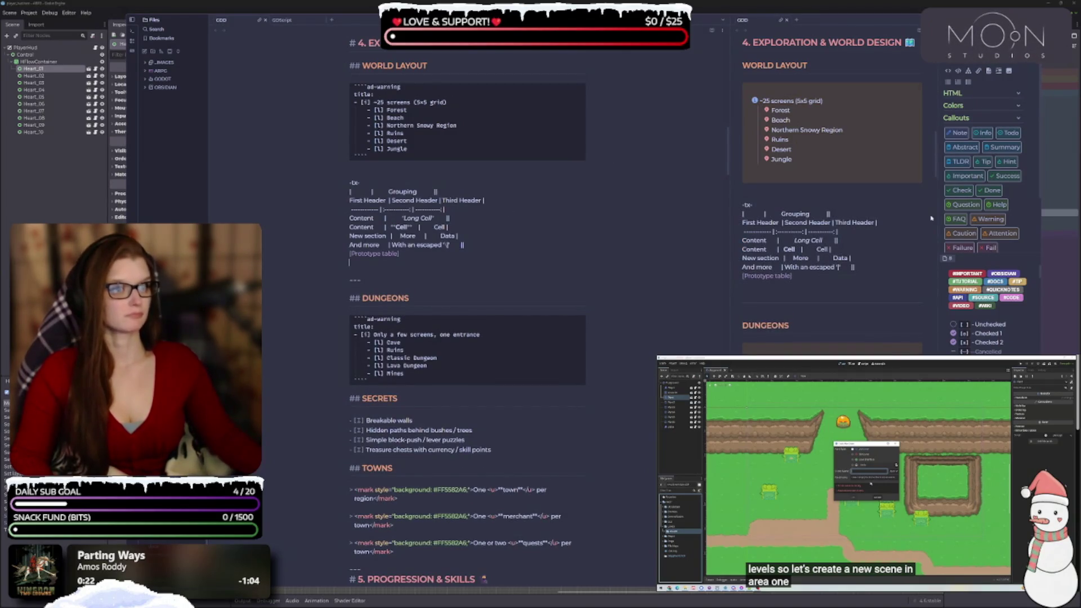
- Widen the preview pane to check the rendered sample table, then open Settings
scroll(467, 304, "up", 2)
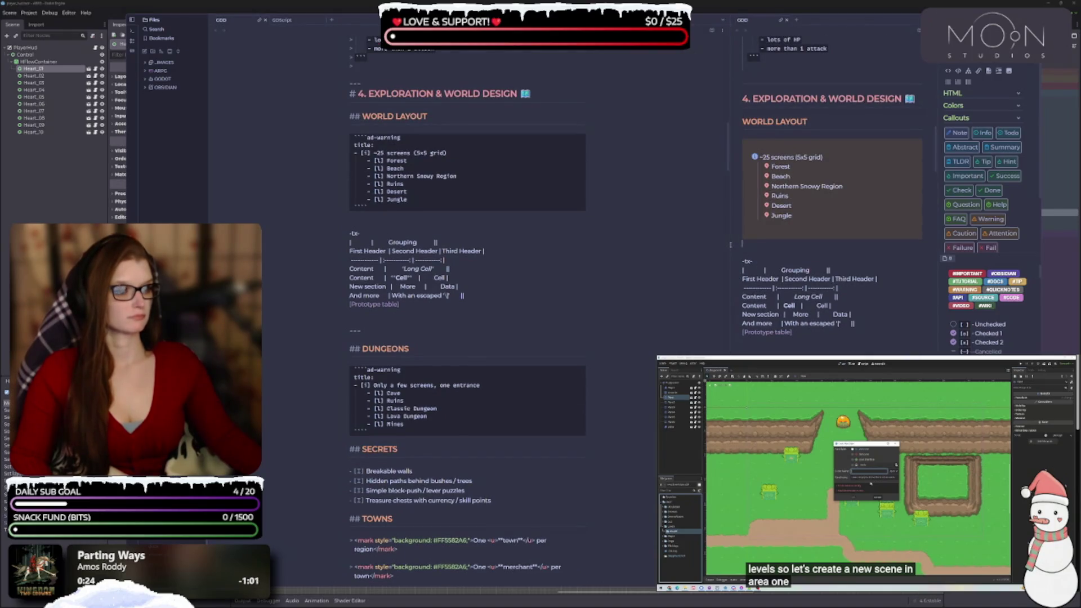
scroll(731, 246, "down", 10)
left_click_drag(731, 246, 690, 246)
scroll(579, 382, "down", 5)
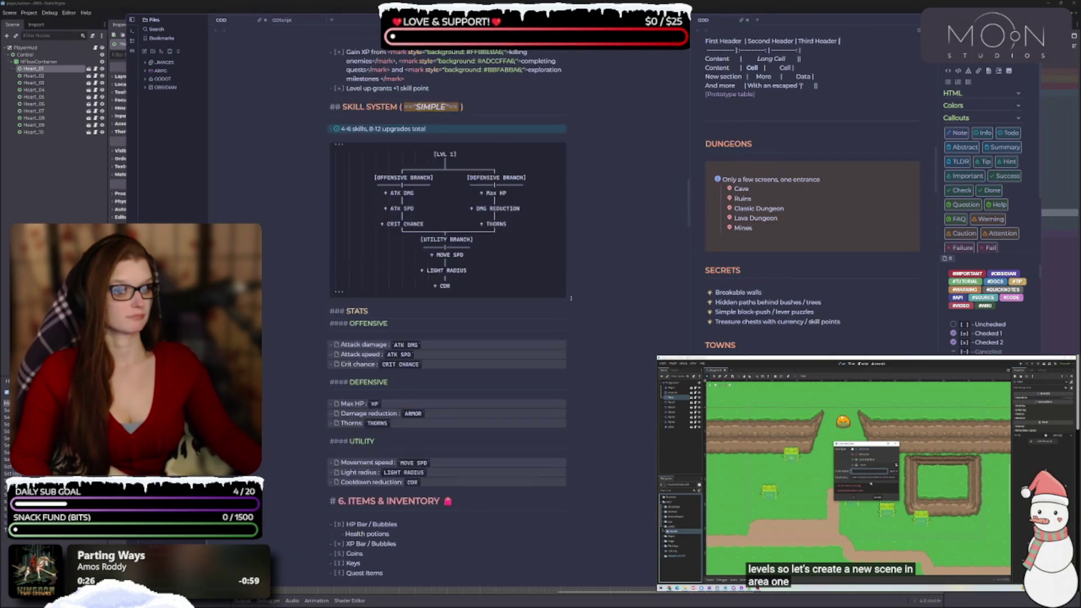
scroll(578, 382, "up", 10)
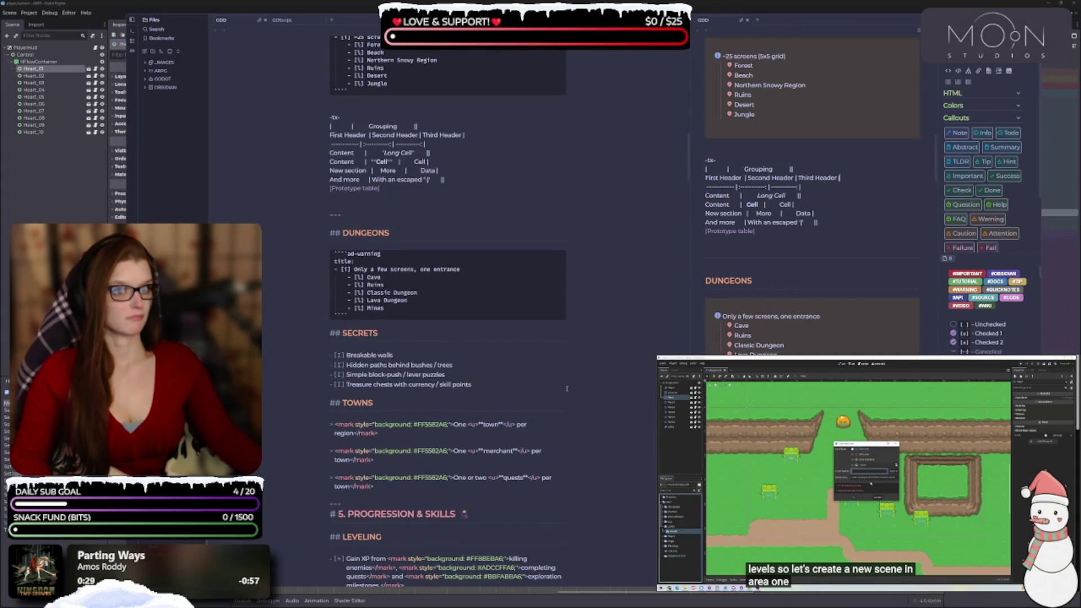
scroll(390, 355, "up", 5)
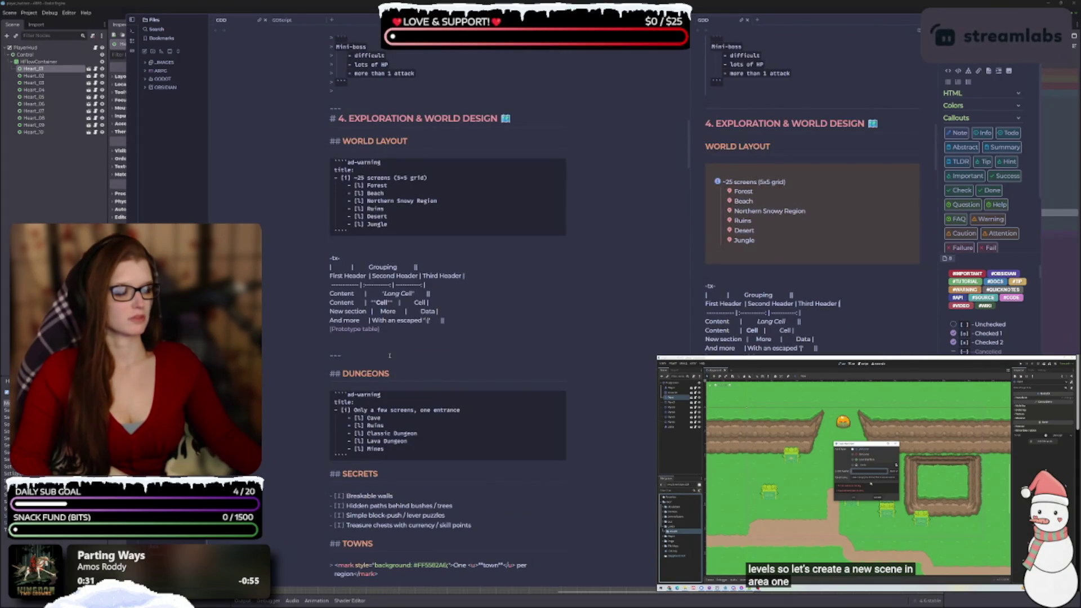
key("ctrl+comma")
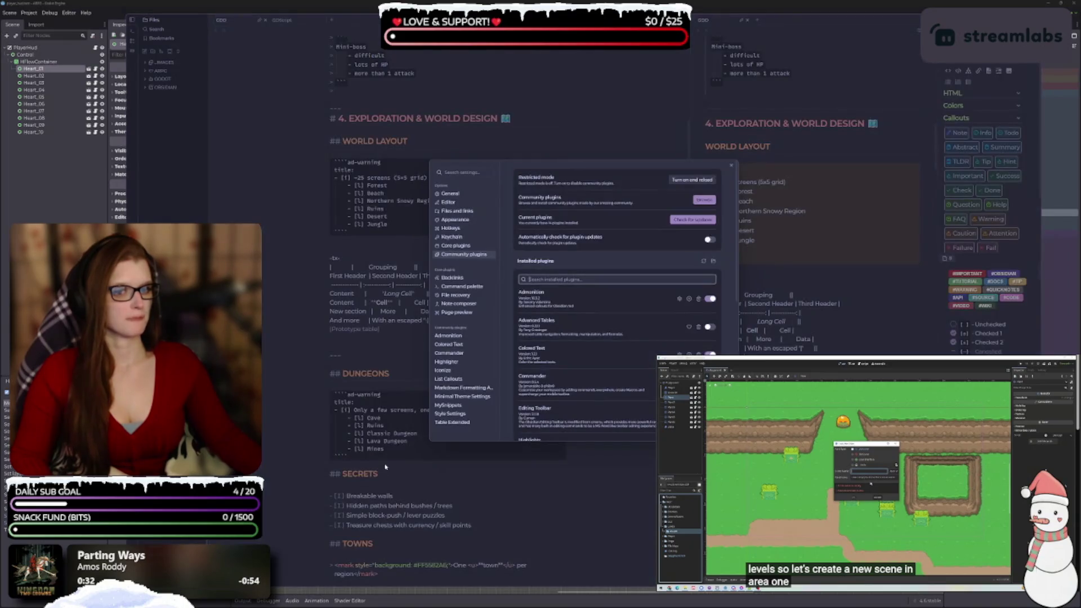
- Check Table Extended's options, then go back to the Community plugins list
left_click(476, 423)
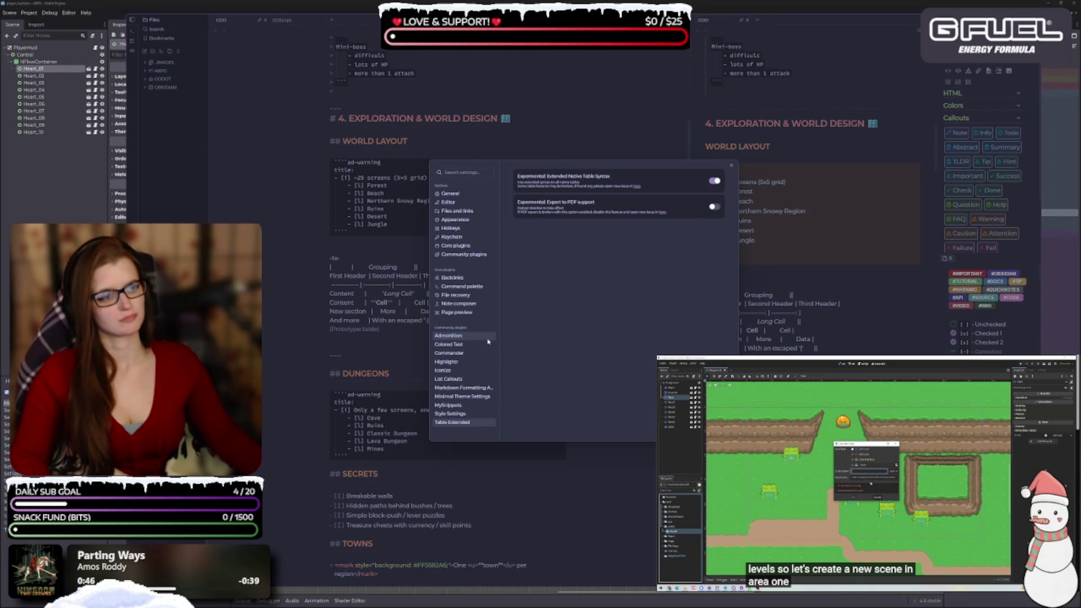
left_click(476, 255)
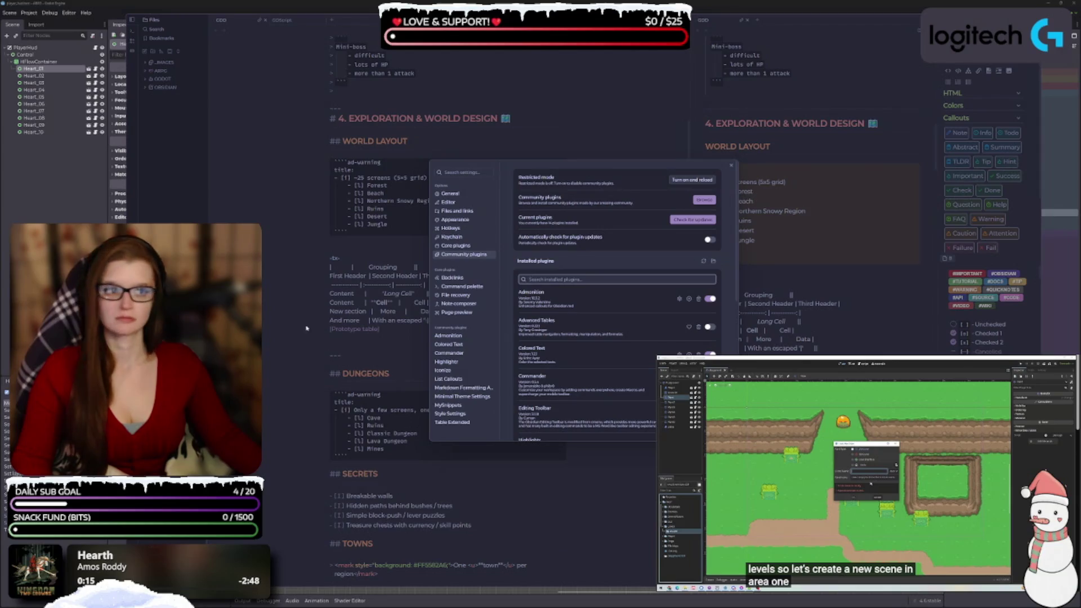
- Review Table Extended's options and its plugin details page, then close Settings
left_click(452, 422)
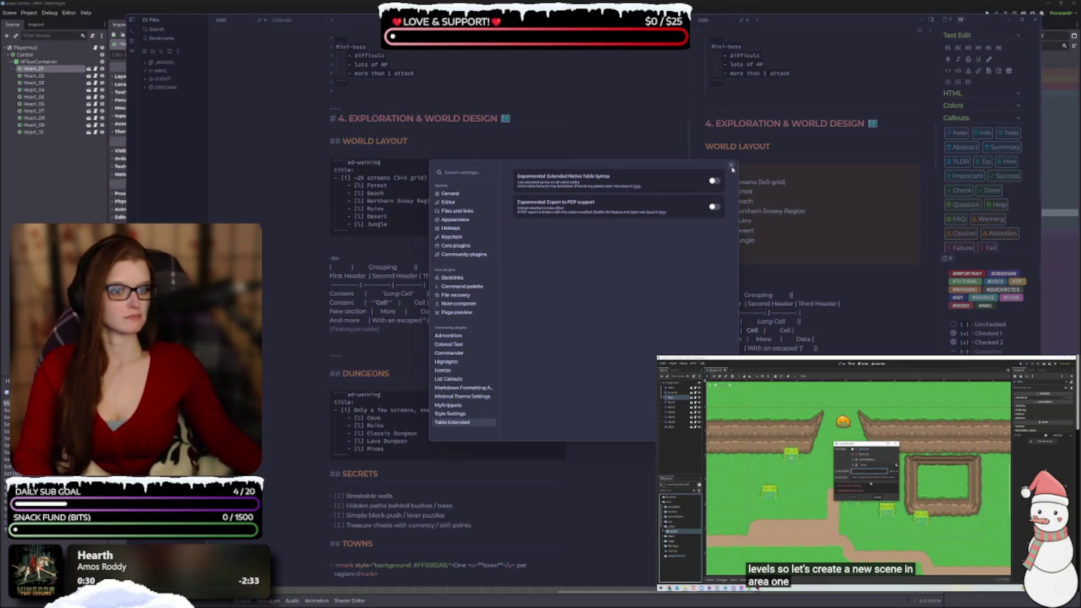
left_click(450, 414)
left_click(451, 421)
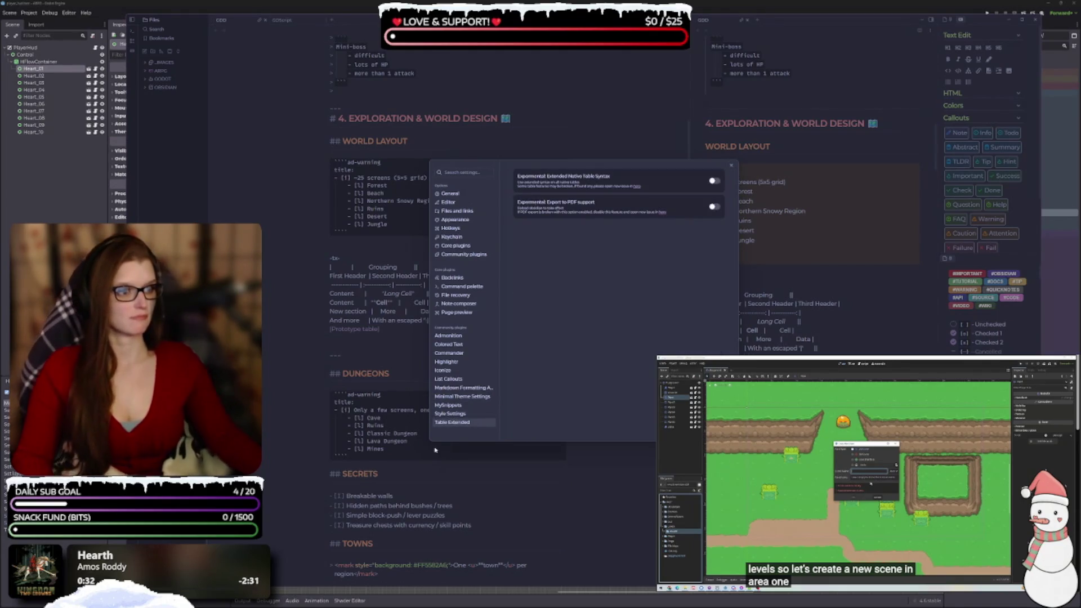
left_click(464, 254)
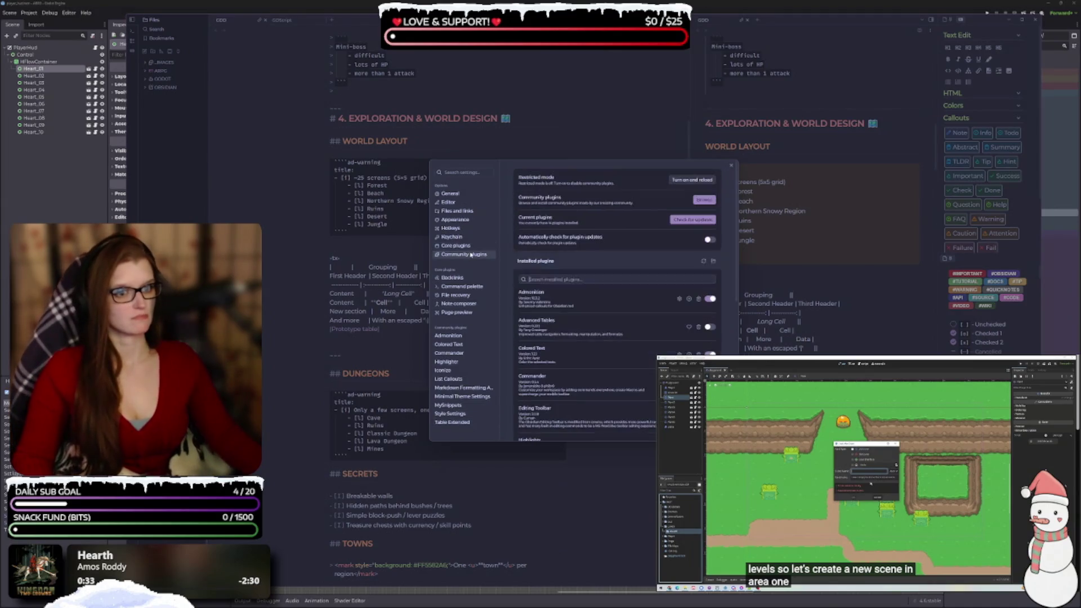
scroll(596, 416, "down", 10)
left_click(600, 408)
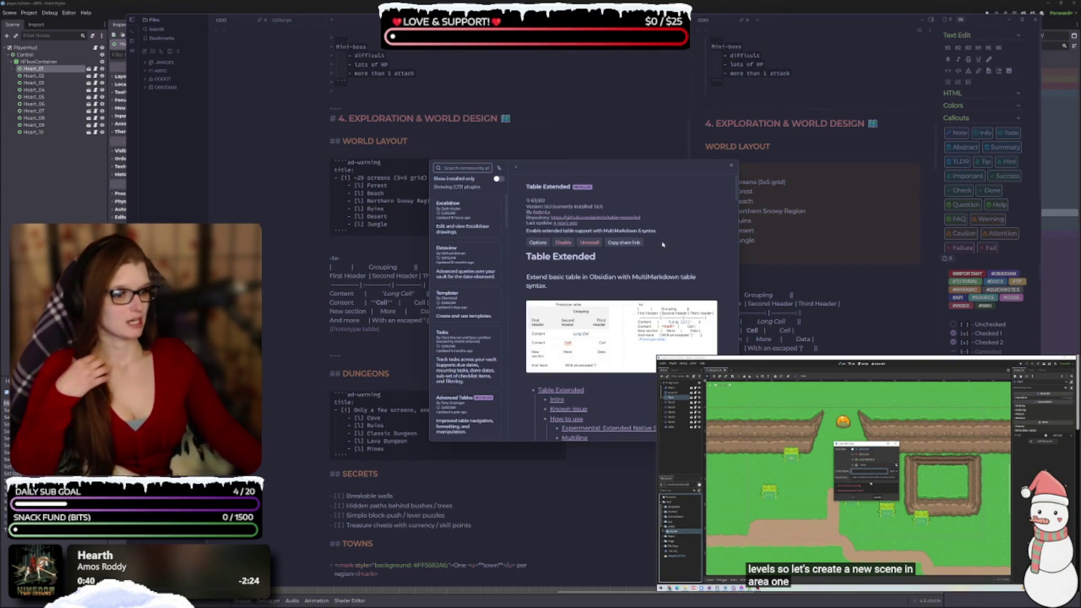
scroll(619, 248, "down", 2)
scroll(564, 254, "up", 2)
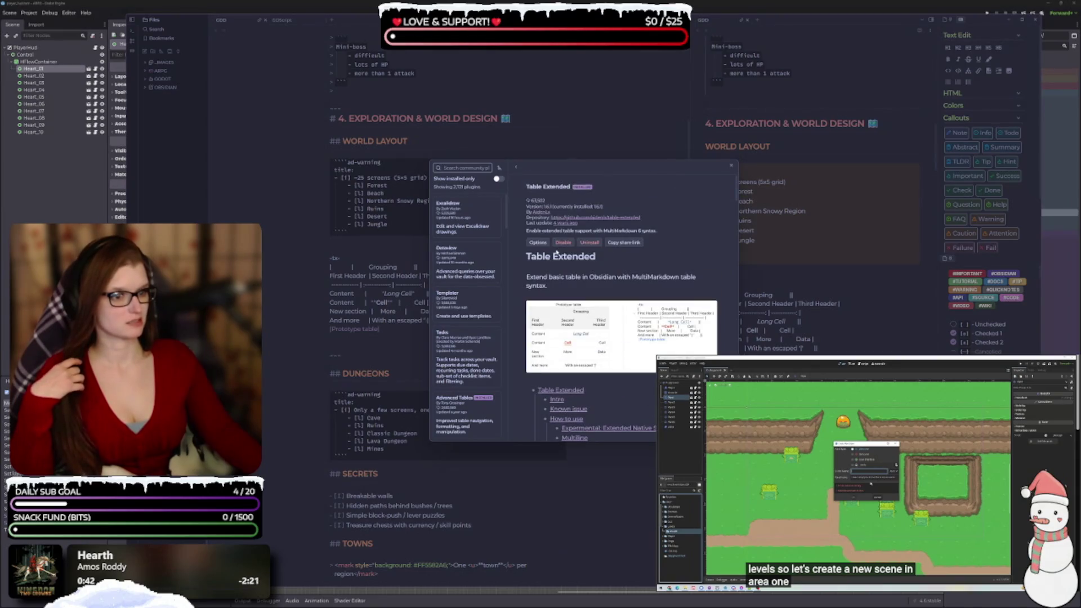
left_click(542, 242)
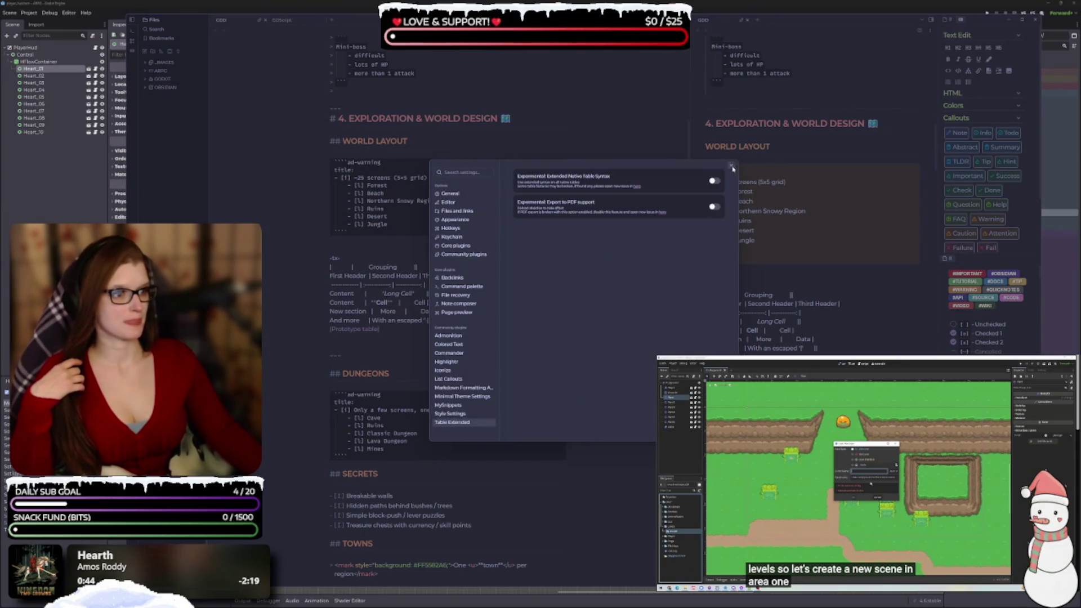
left_click(731, 165)
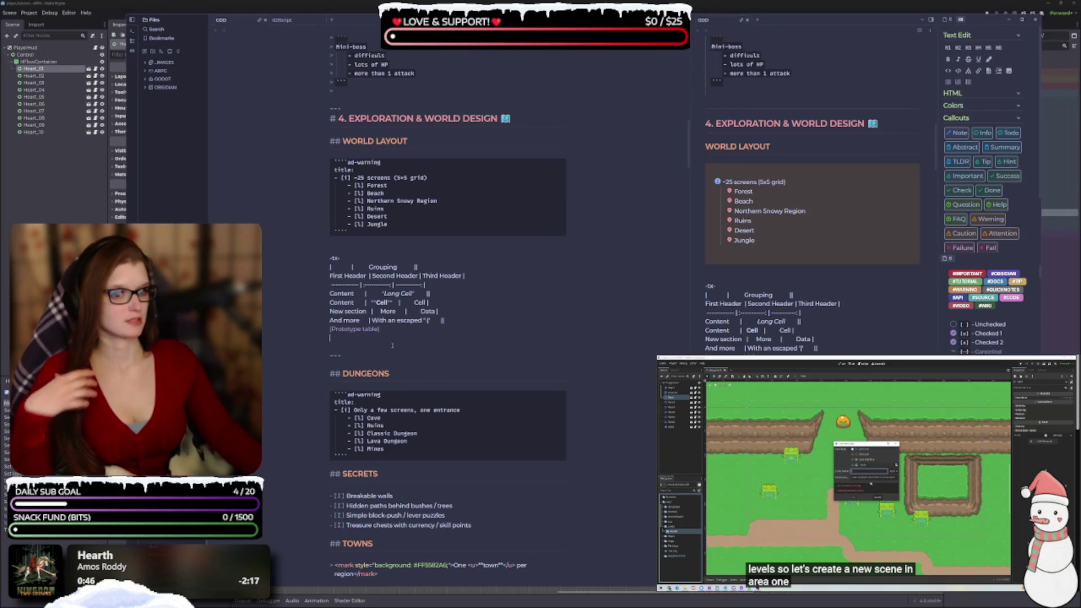
- Delete the divider above Dungeons, retype -tx- above the table, and select the sample table block
left_click(367, 342)
left_click(360, 354)
key("BackSpace")
key("BackSpace")
key("BackSpace")
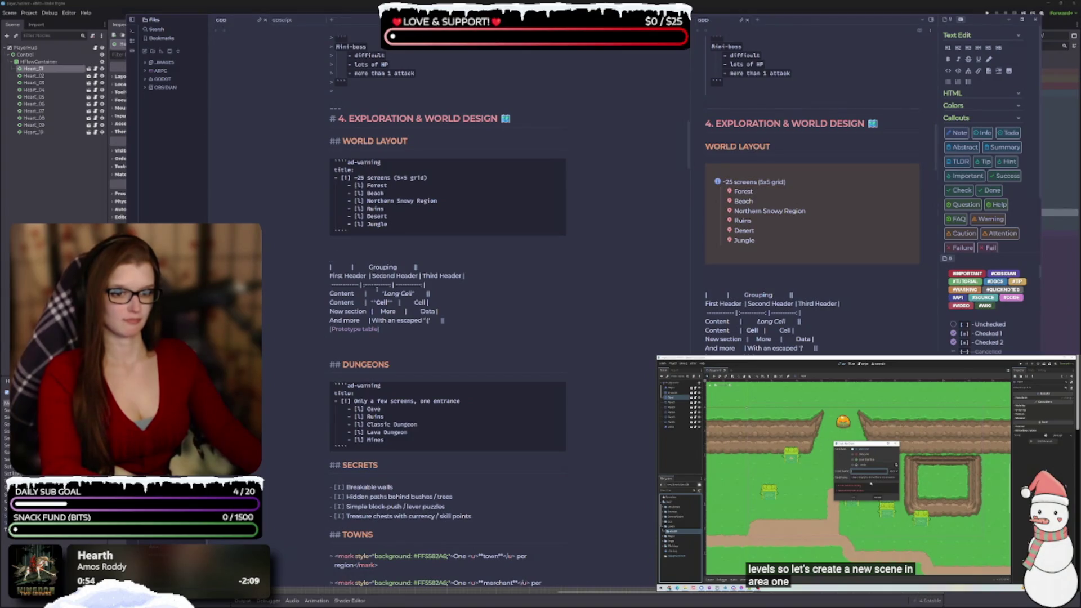
type("-tx-")
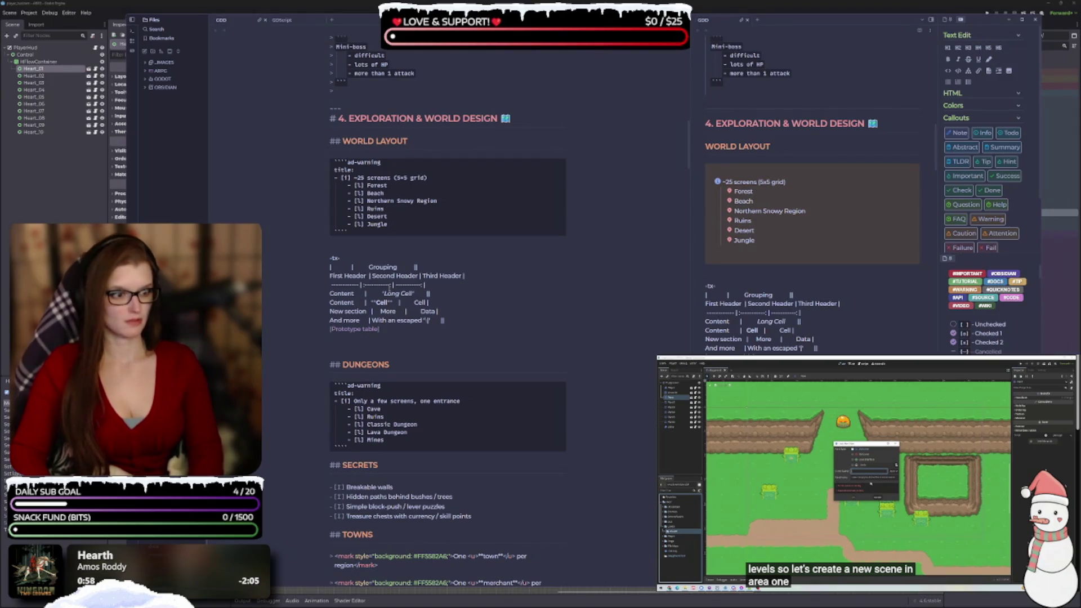
key("Tab")
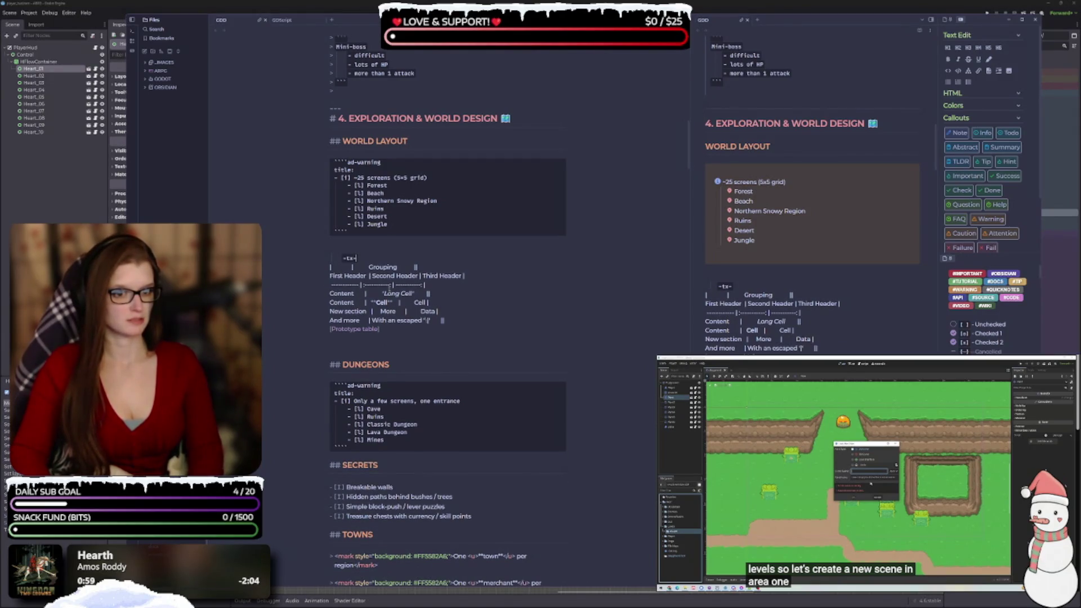
key("shift+Tab")
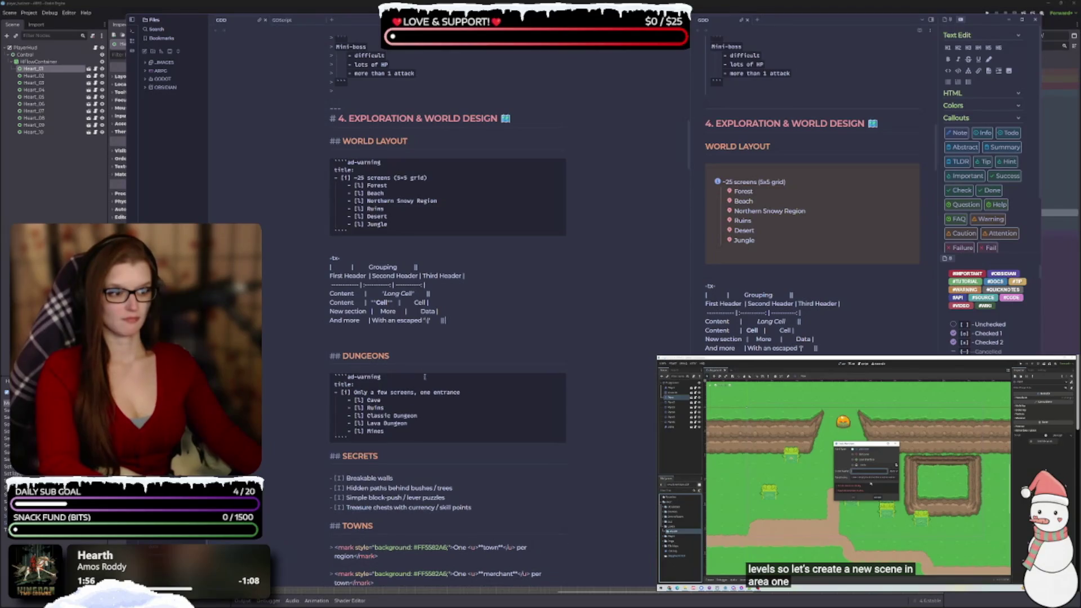
mouse_move(477, 322)
left_mouse_down()
mouse_move(338, 298)
mouse_move(325, 260)
left_mouse_up()
key("ctrl+c")
- Delete and restore the sample table, then show the right pane in reading view, widened
key("BackSpace")
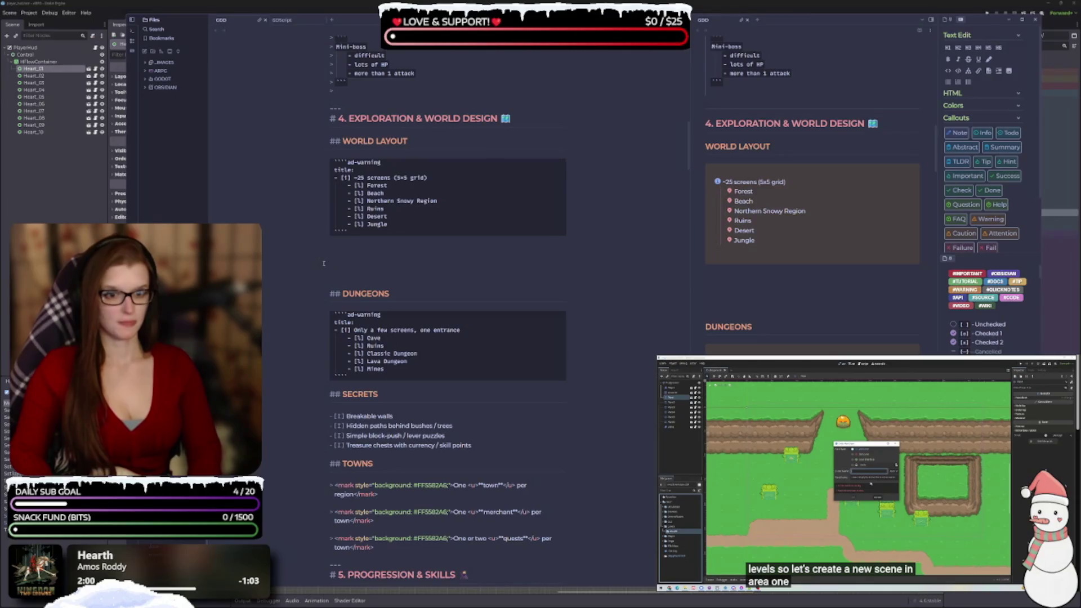
key("ctrl+z")
key("ctrl+z")
key("ctrl+z")
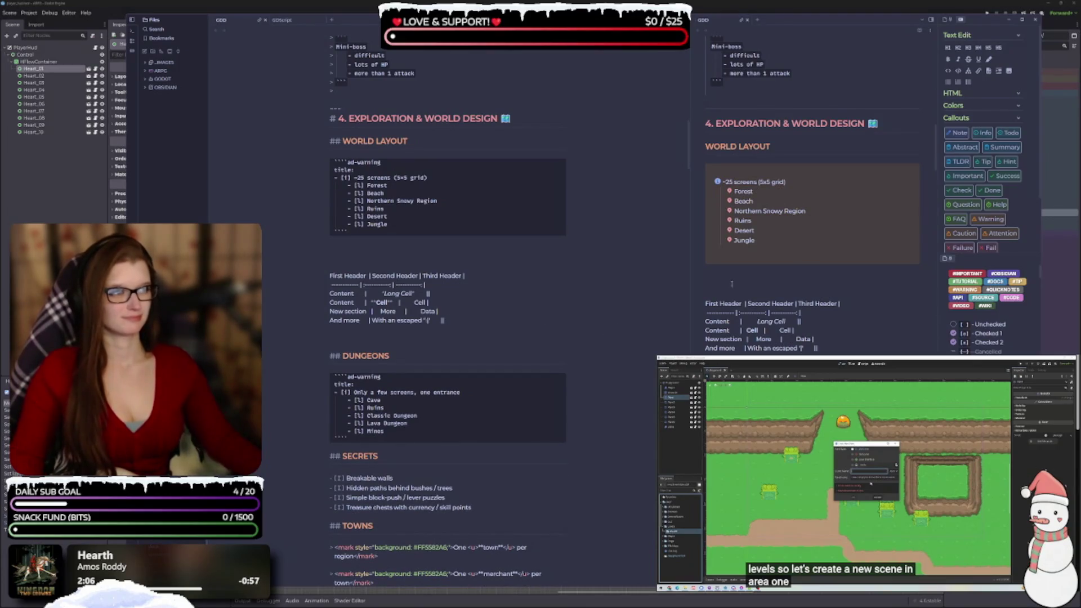
mouse_move(689, 266)
left_mouse_down()
mouse_move(652, 262)
mouse_move(682, 260)
left_mouse_up()
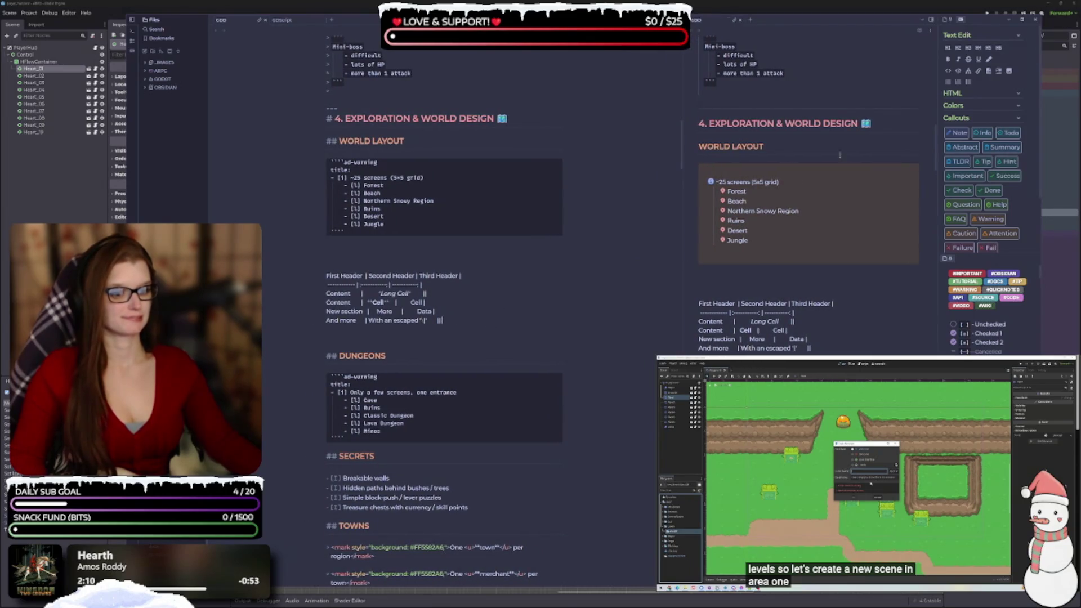
left_click(919, 31)
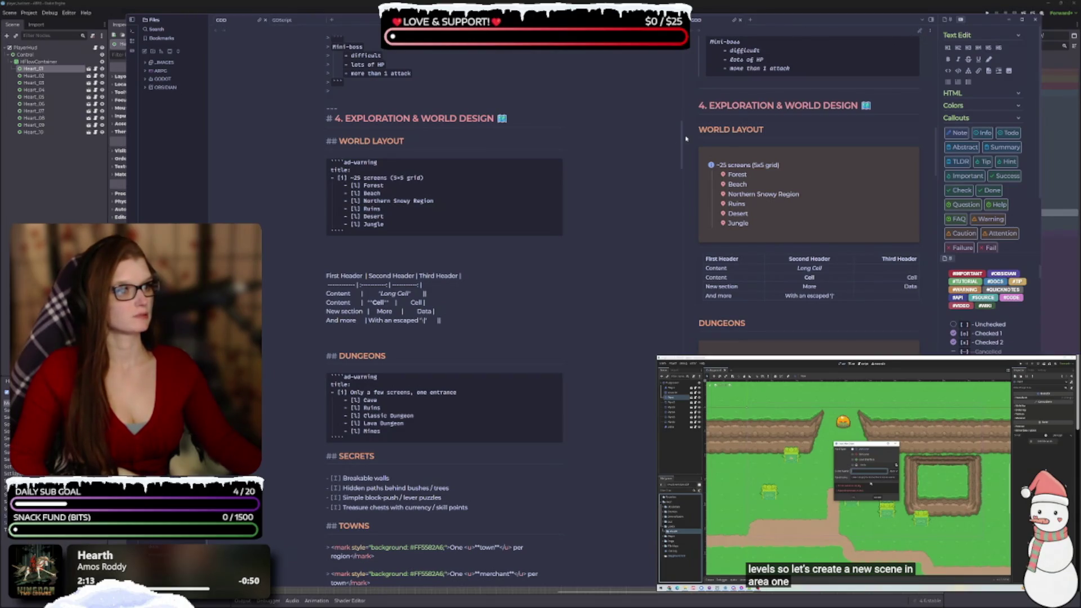
left_click_drag(683, 138, 624, 138)
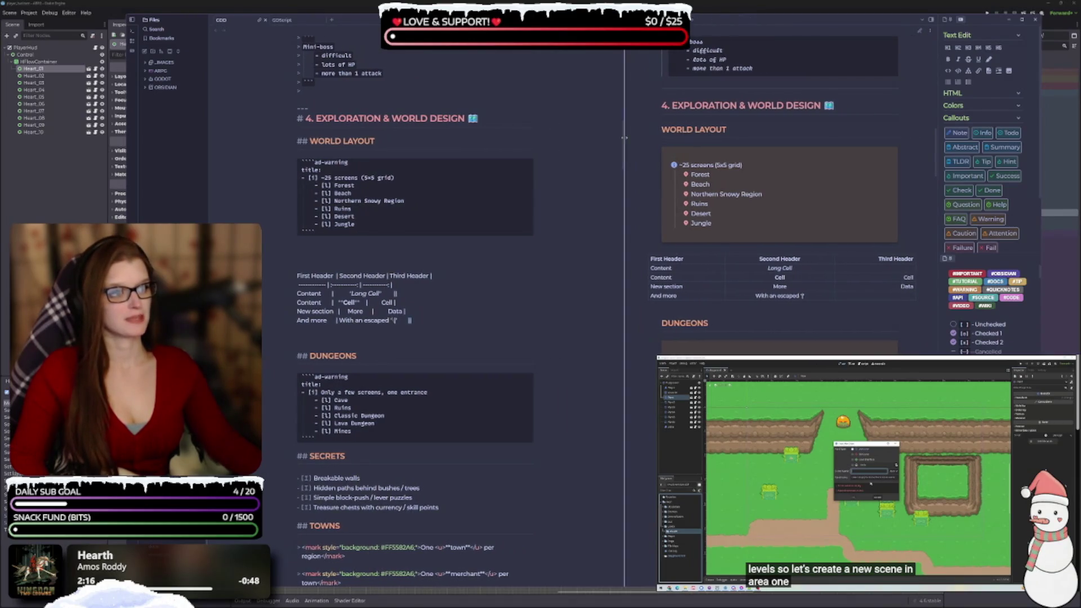
- Collapse the file sidebar, rebalance the two panes, and select the World Layout table source
left_click(930, 30)
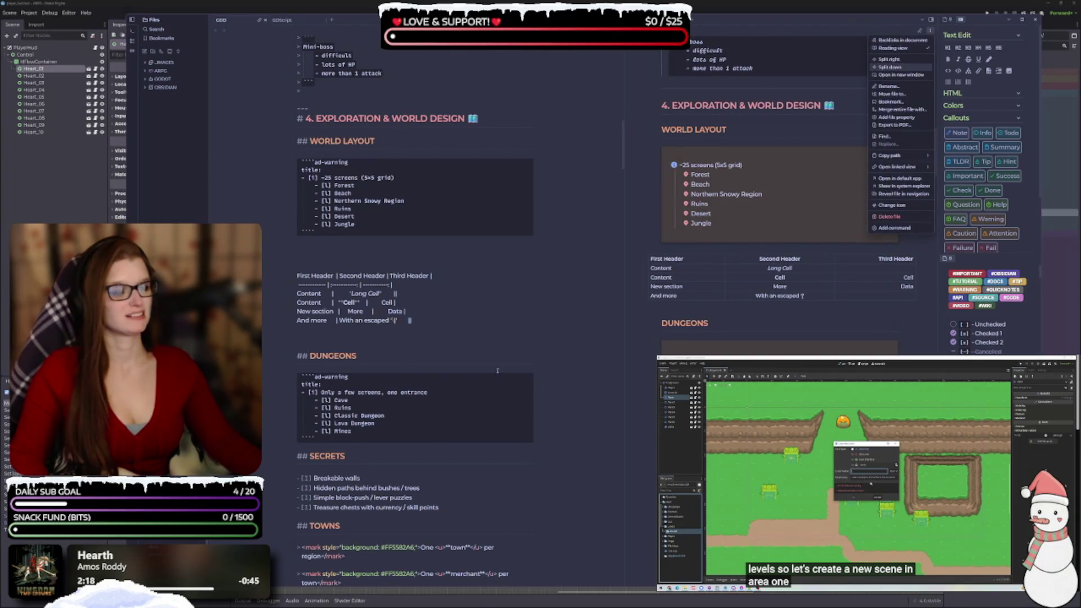
scroll(563, 310, "down", 10)
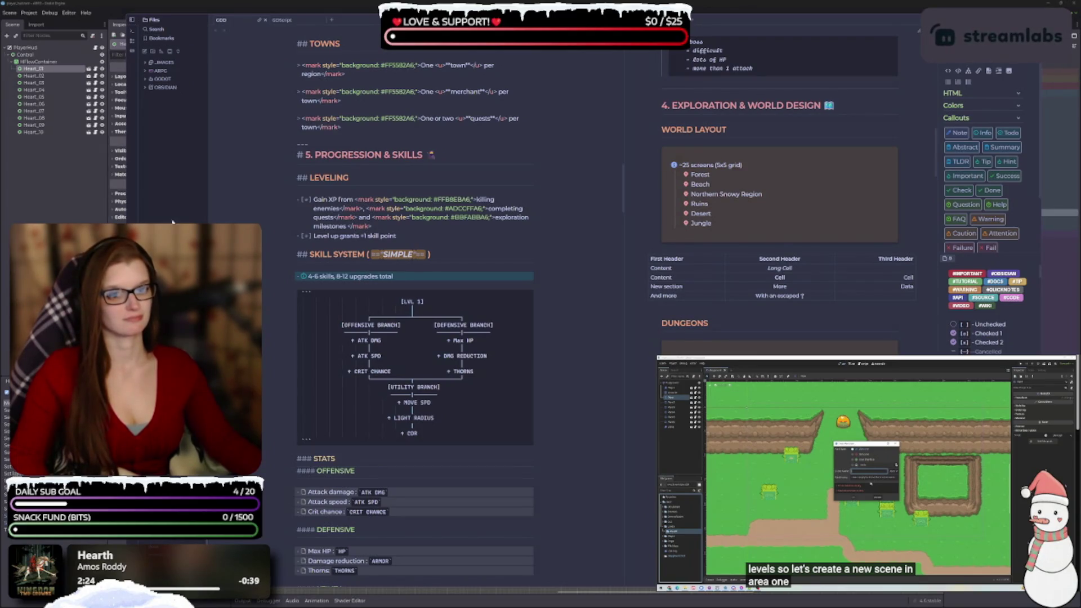
left_click(132, 20)
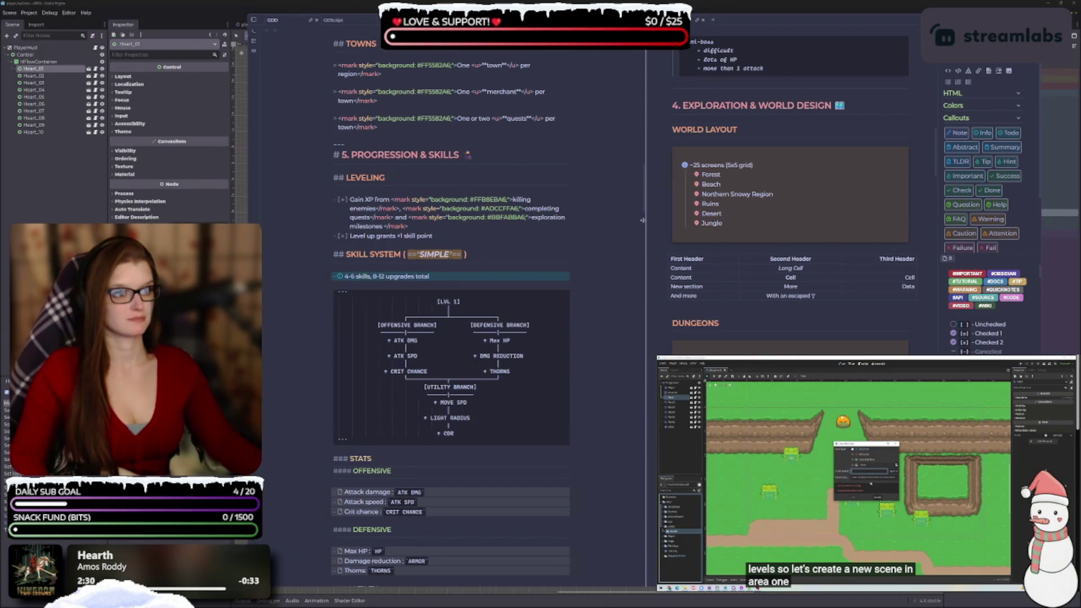
left_click_drag(648, 223, 624, 223)
scroll(478, 330, "down", 3)
scroll(478, 330, "up", 10)
scroll(478, 329, "up", 1)
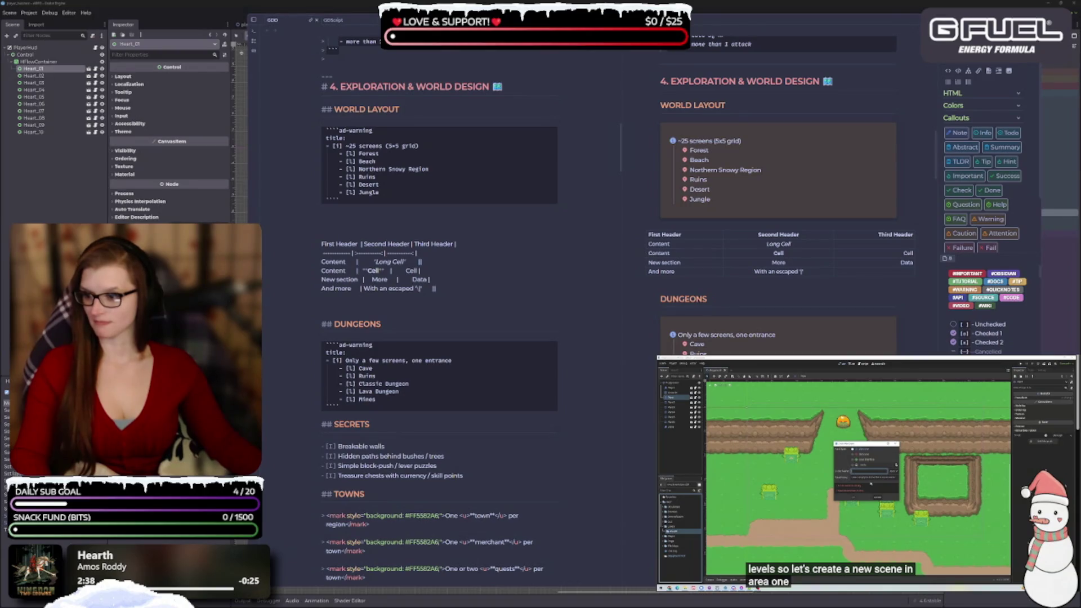
mouse_move(438, 289)
left_mouse_down()
mouse_move(322, 248)
mouse_move(320, 235)
left_mouse_up()
- Replace the table with the extended template and delete its 'Prototype table' caption line
key("ctrl+v")
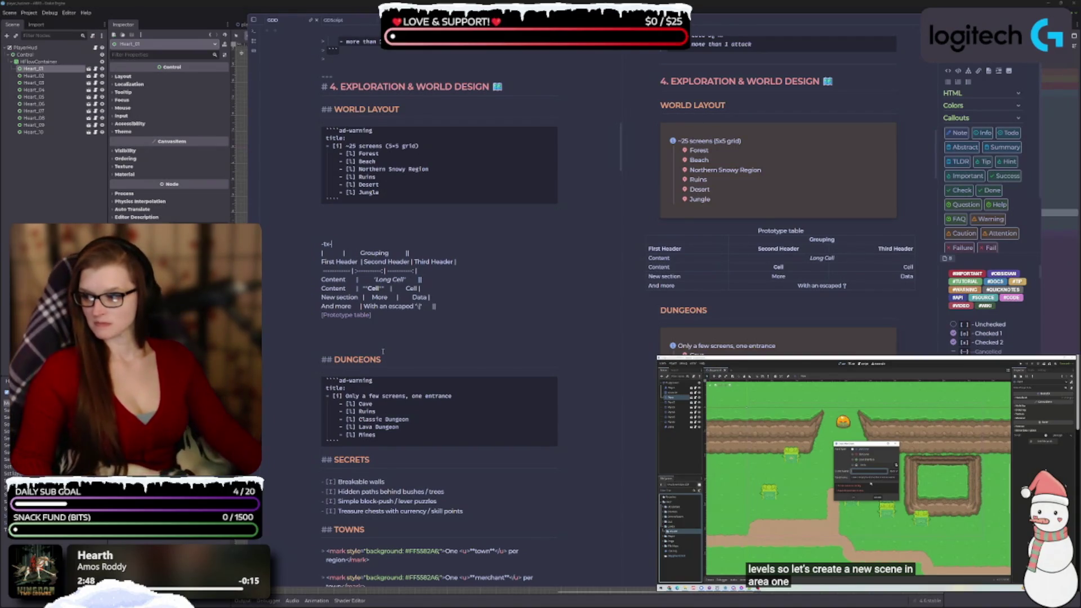
left_click_drag(371, 314, 318, 313)
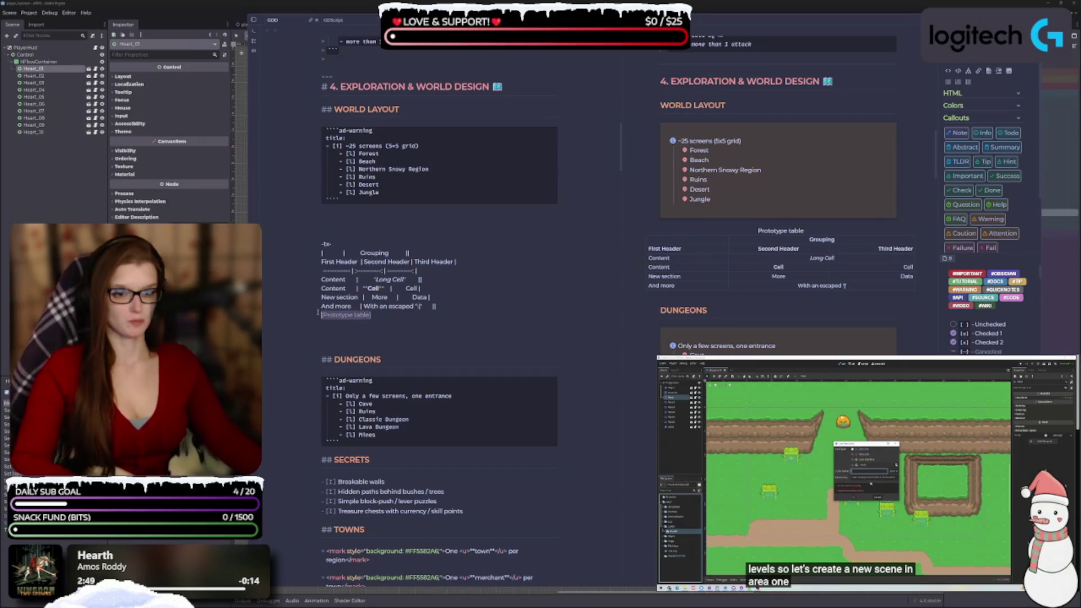
key("BackSpace")
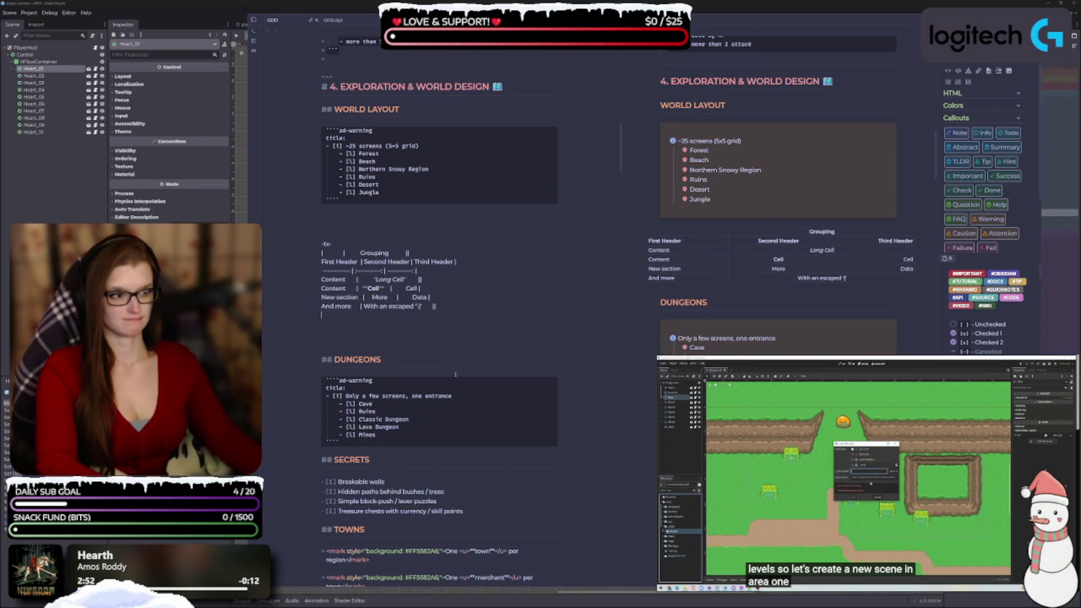
key("BackSpace")
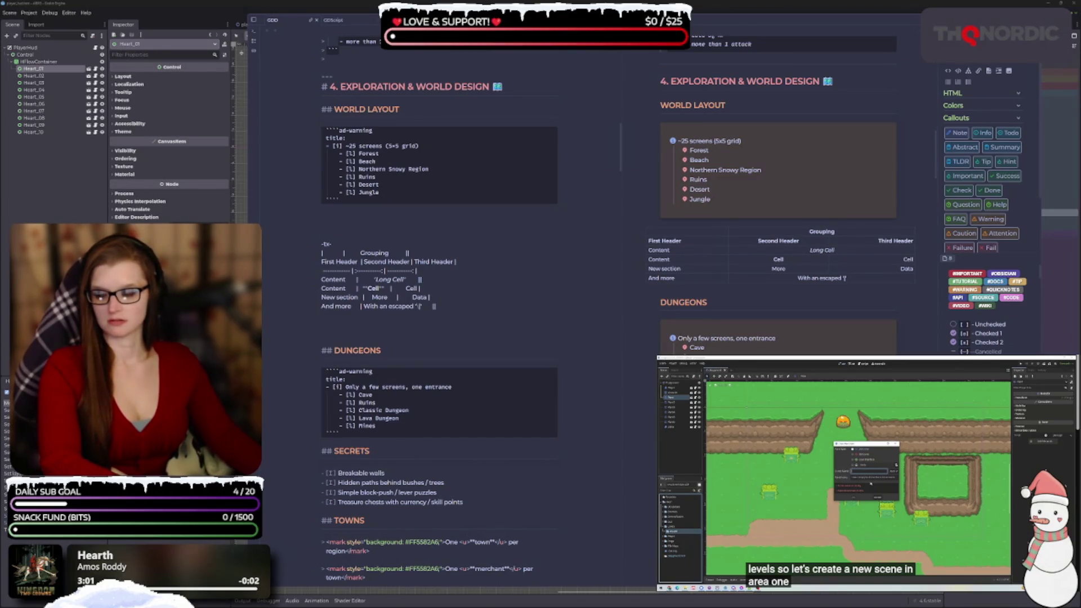
left_click_drag(429, 251, 315, 252)
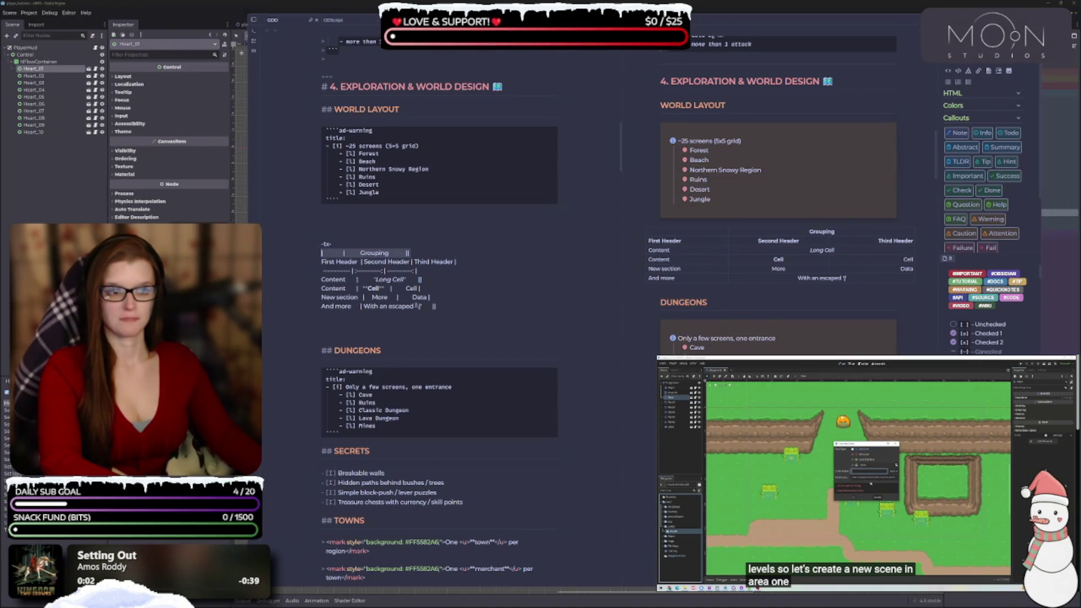
- Delete the Grouping header row from the table
key("BackSpace")
key("BackSpace")
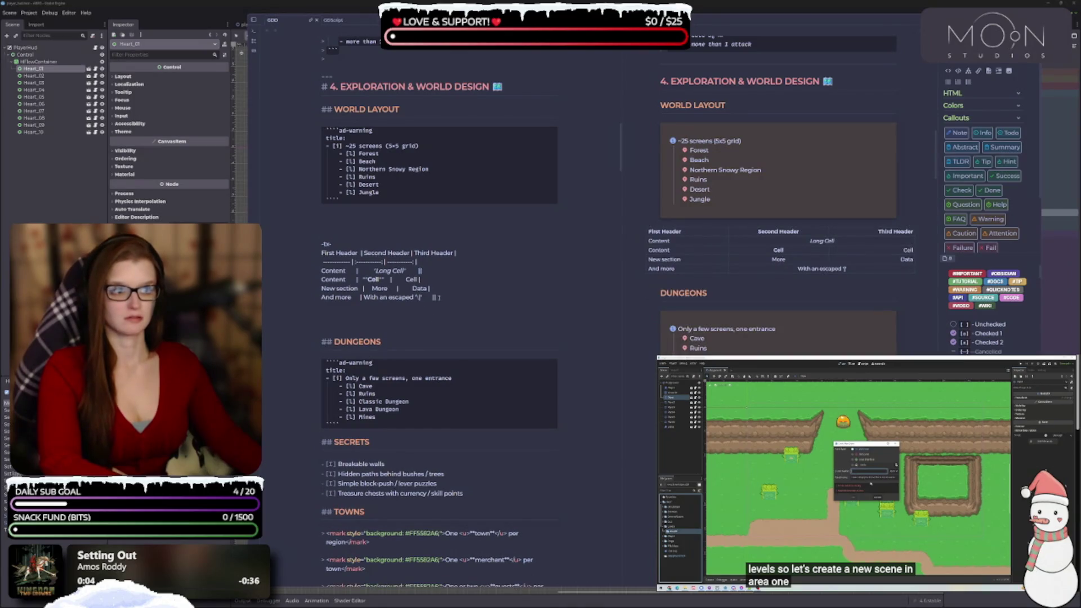
double_click(347, 253)
left_click(530, 174)
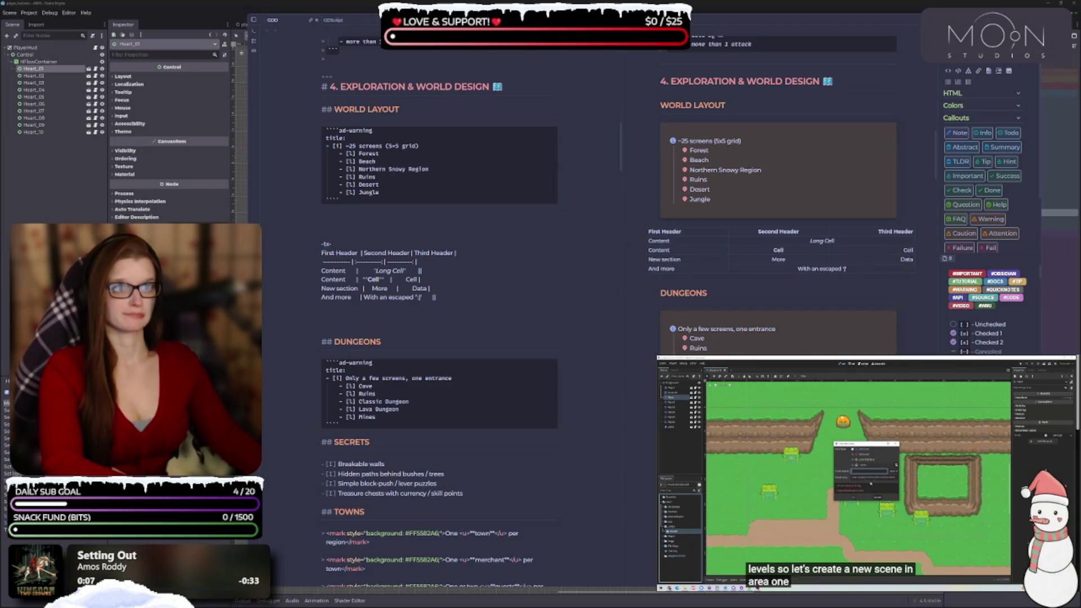
left_click(613, 35)
left_click(407, 256)
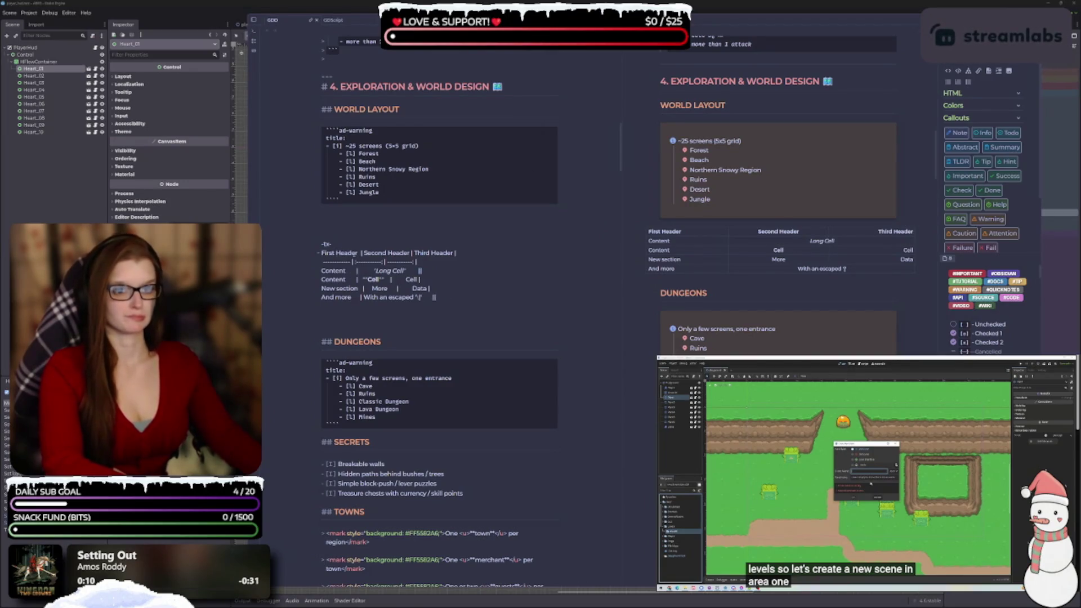
- Turn the first header cell into '(x, y)' formatted as inline code
key("shift+Home")
type("`")
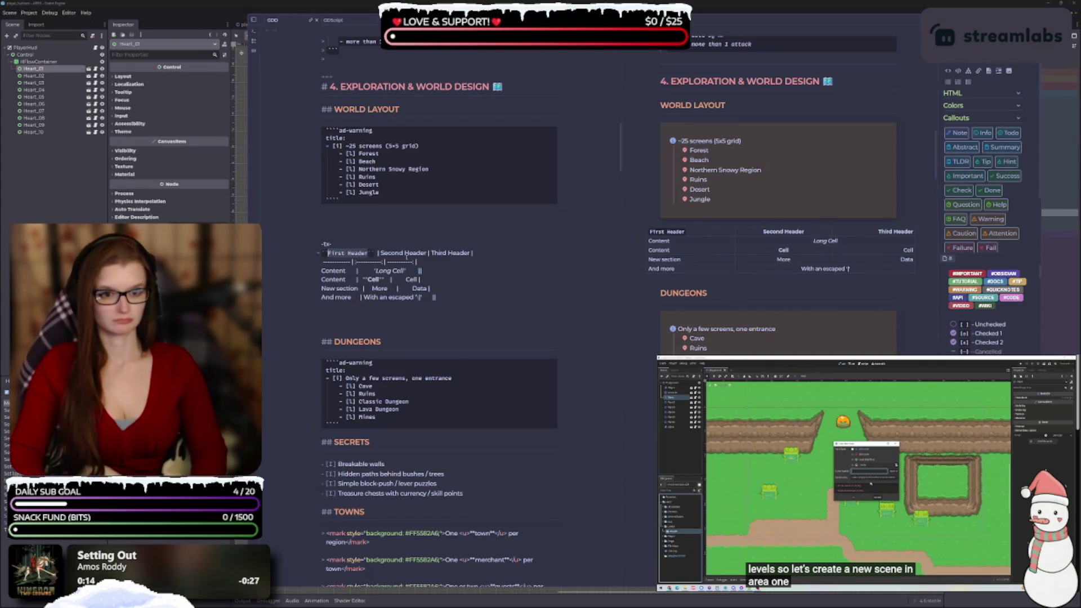
key("BackSpace")
type("`")
key("BackSpace")
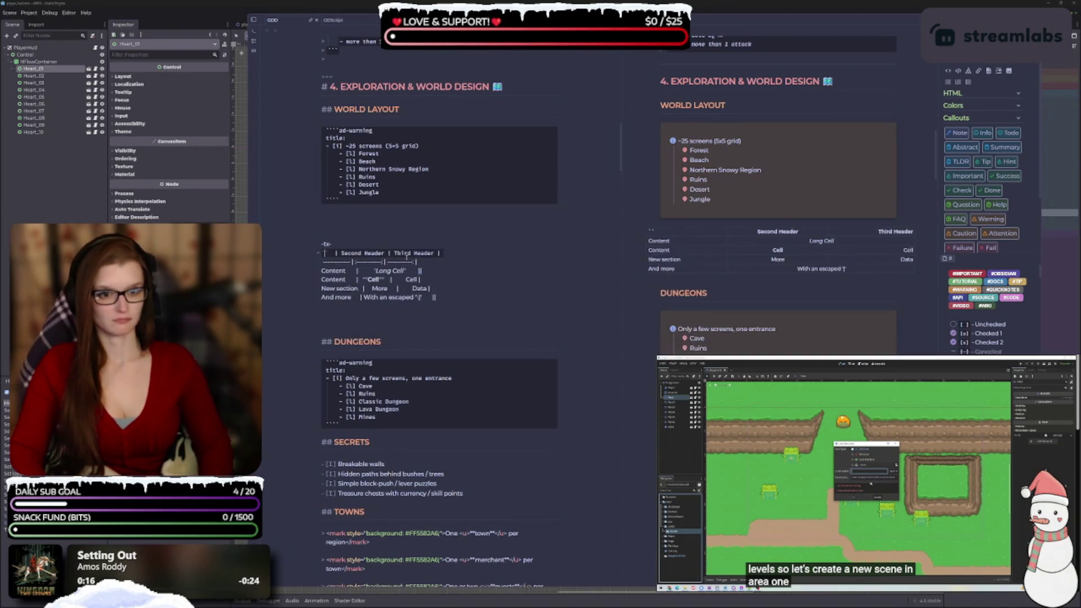
type("Cx")
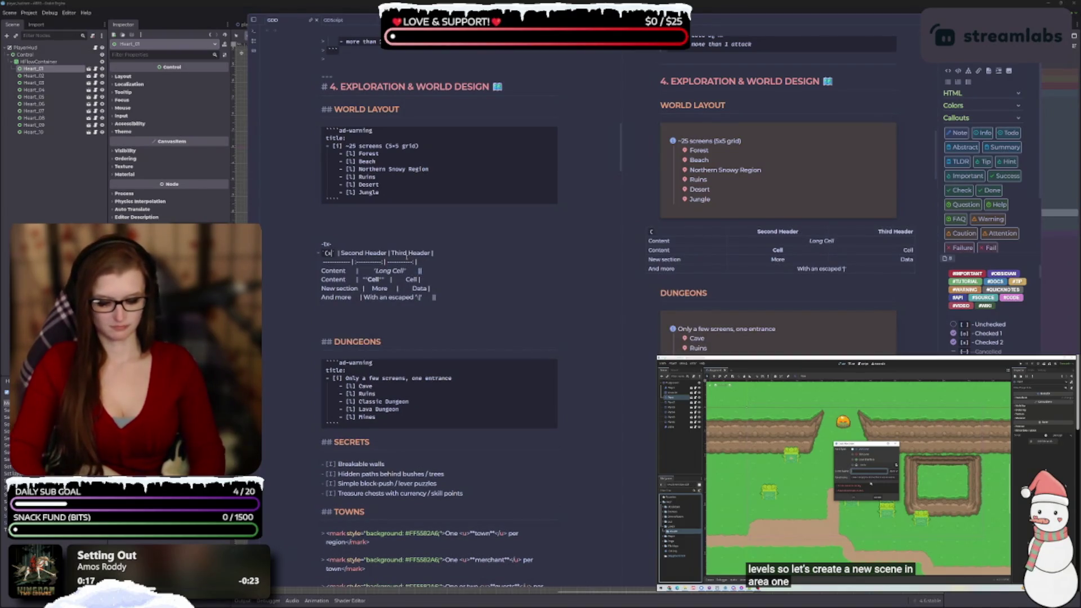
type(" y")
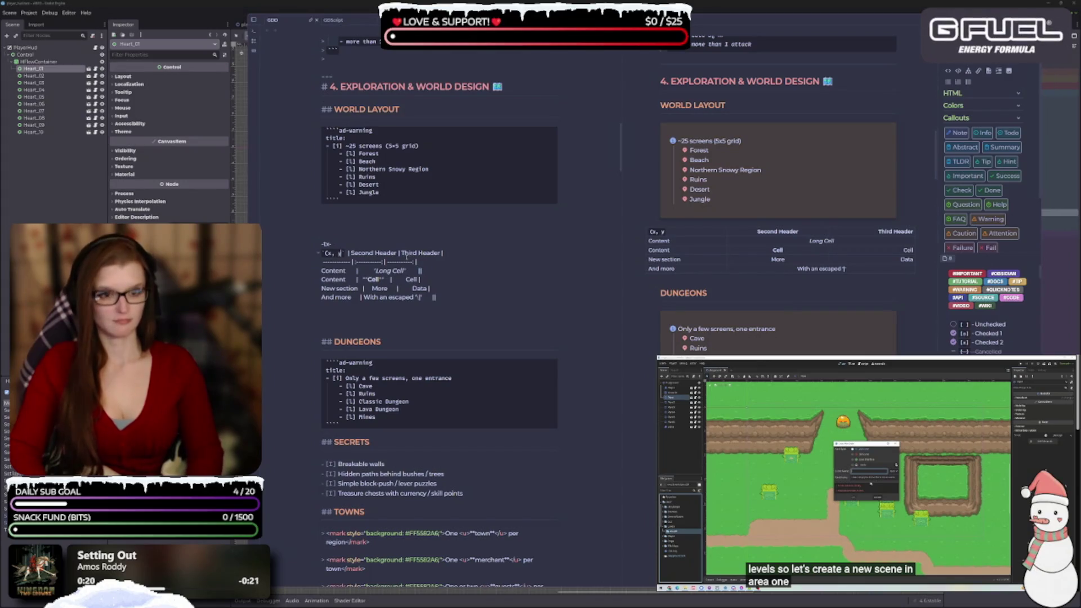
type(")")
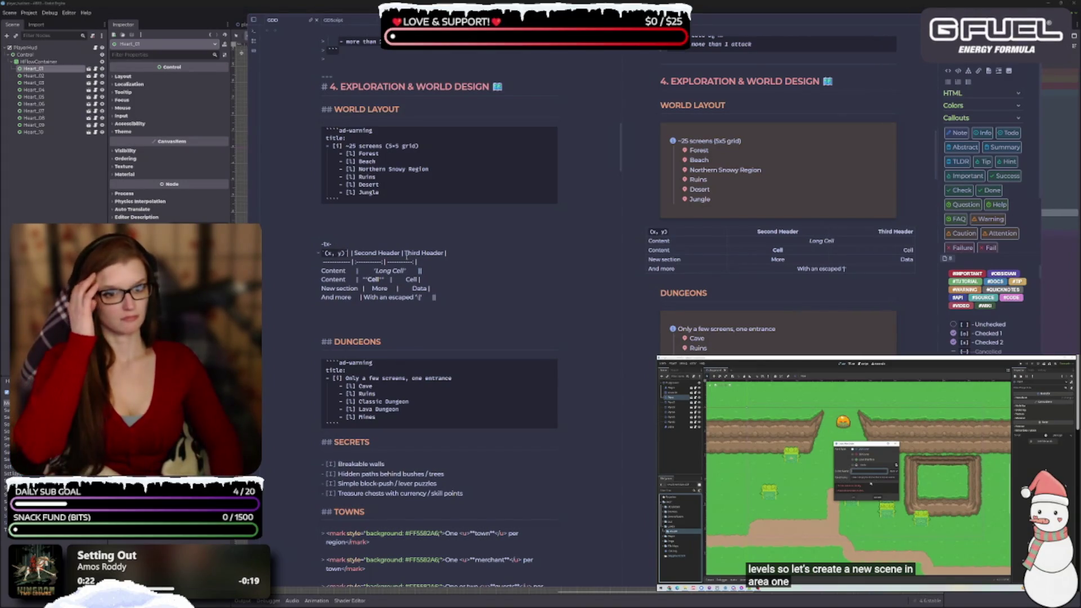
key("BackSpace")
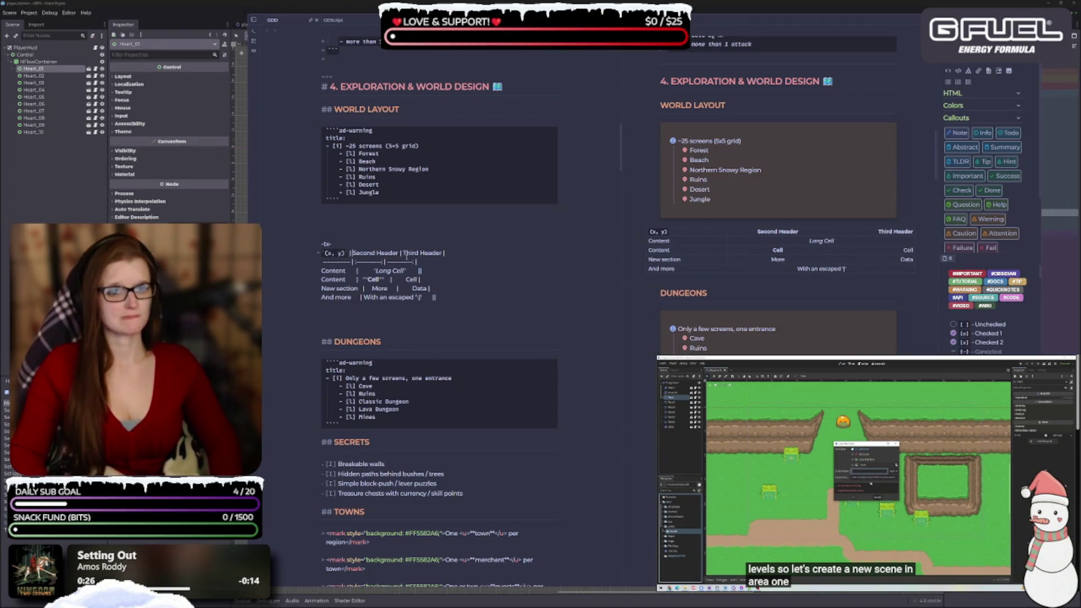
- Replace 'Second Header' with the column label 0
left_click_drag(399, 252, 354, 253)
key("BackSpace")
type("` | ")
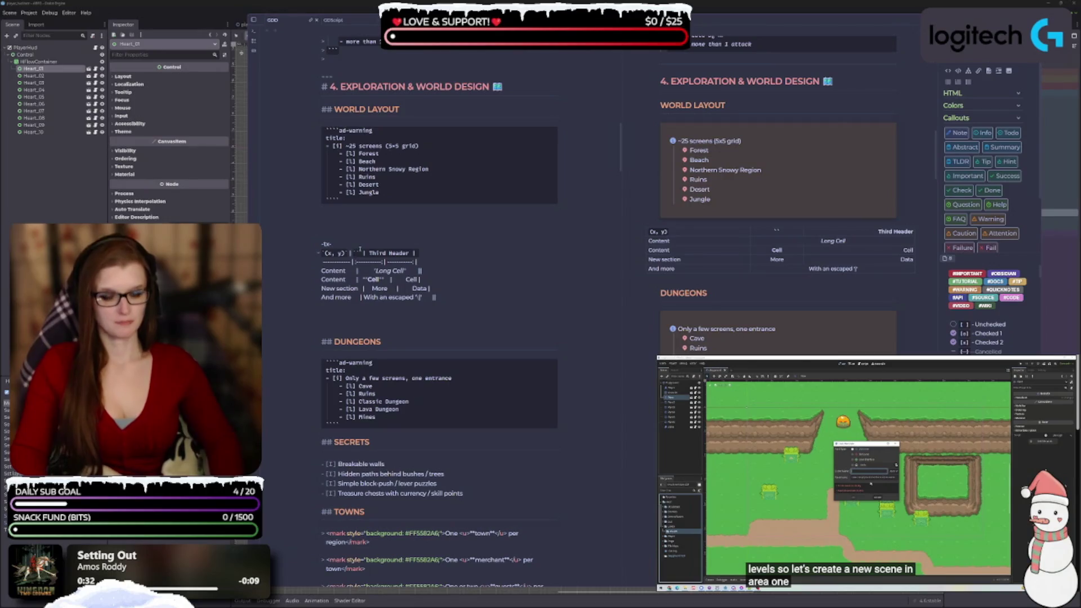
type("o")
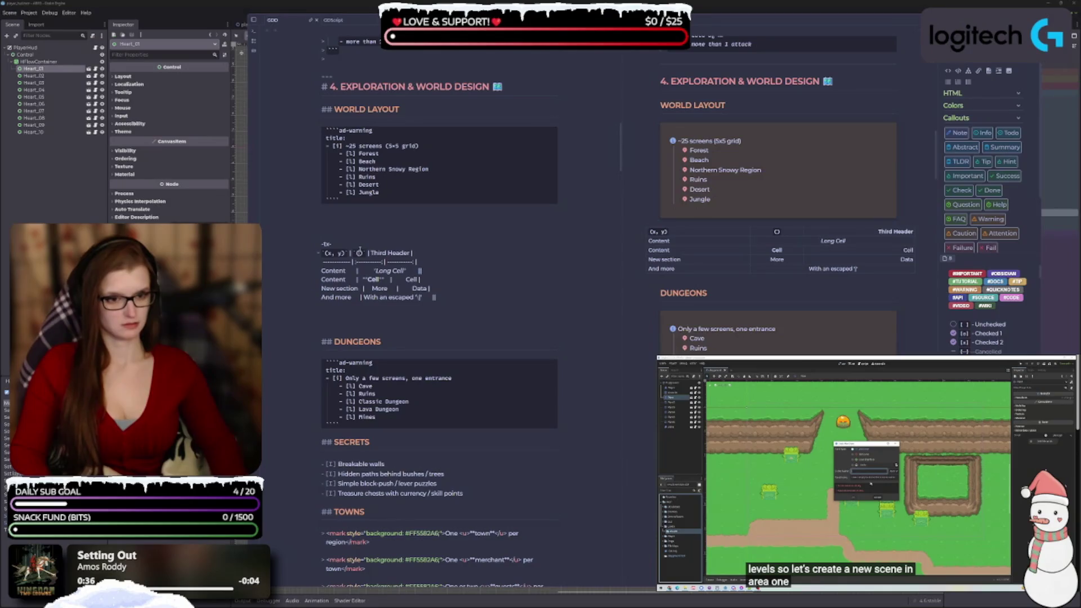
key("BackSpace")
type("°")
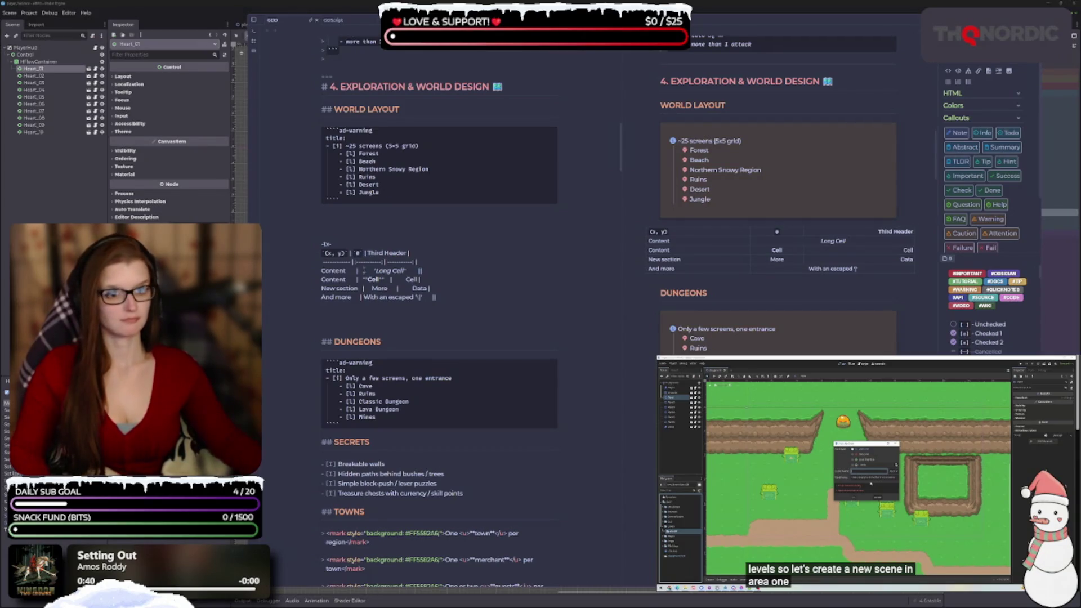
- Replace 'Third Header' with `1` and add column labels 2, 3 and 4
key("BackSpace")
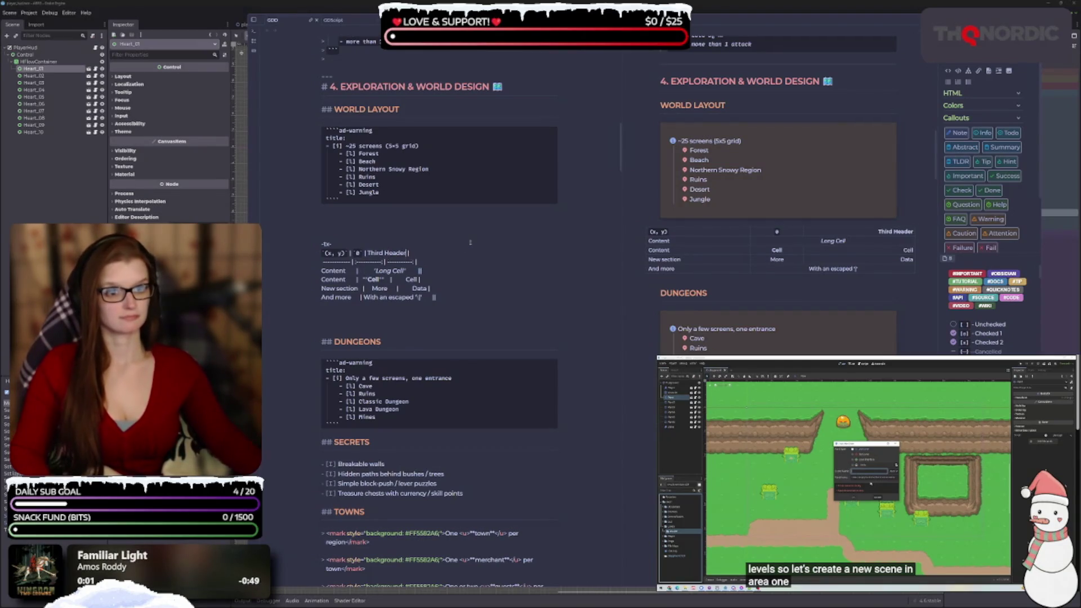
key("BackSpace")
key("BackSpace")
key("BackSpace")
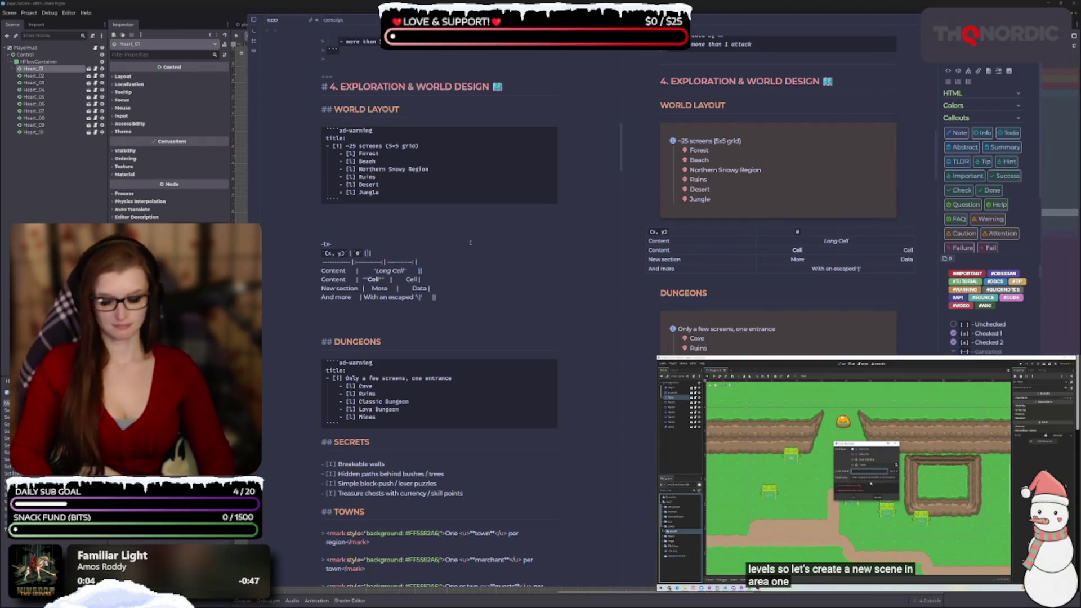
type("`1`")
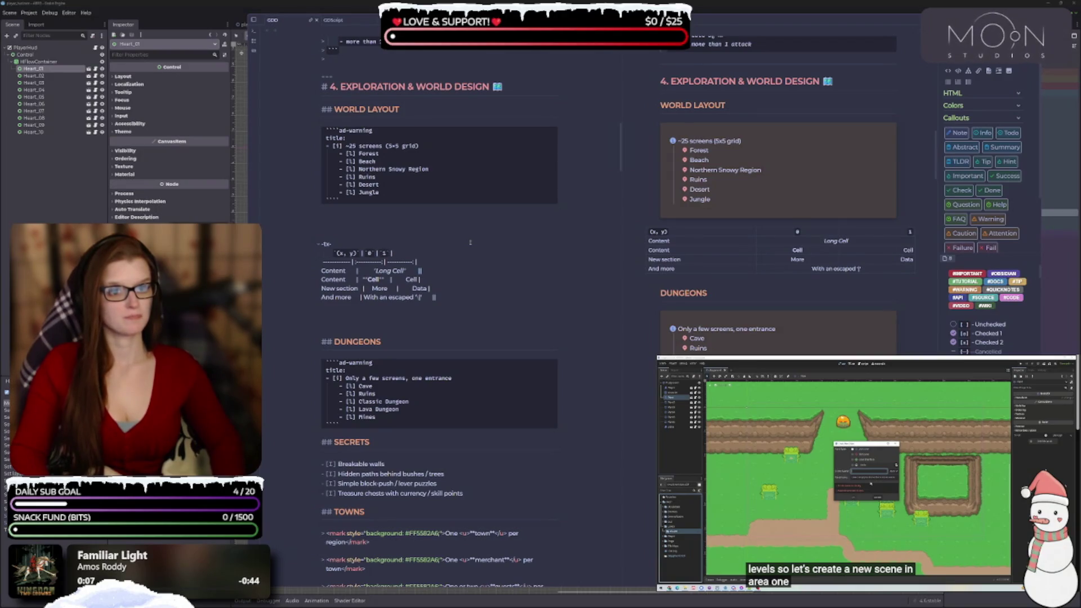
key("BackSpace")
key("BackSpace")
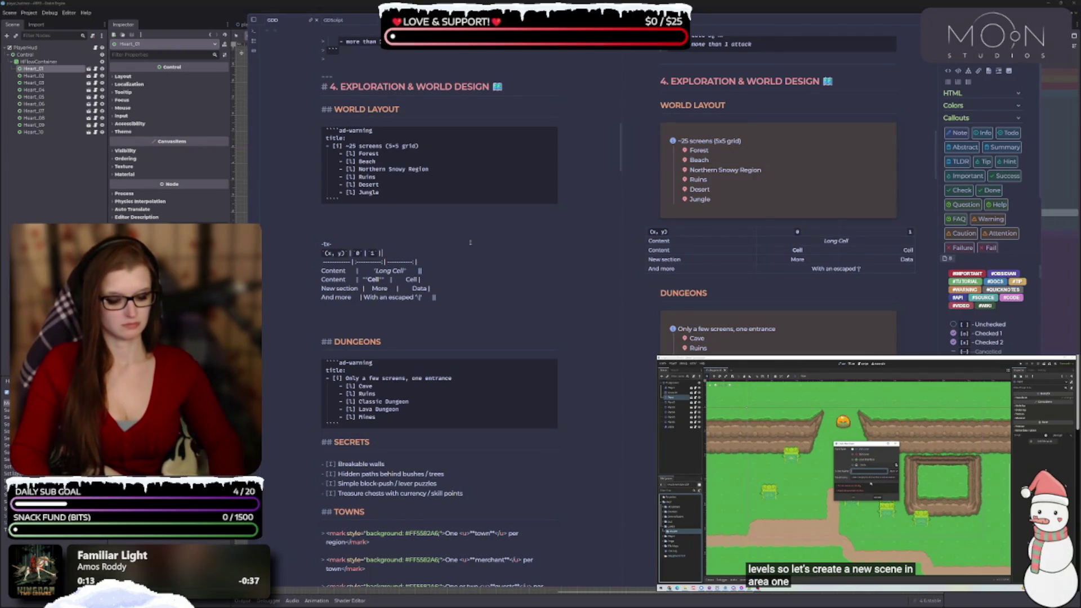
key("ctrl+z")
key("BackSpace")
key("BackSpace")
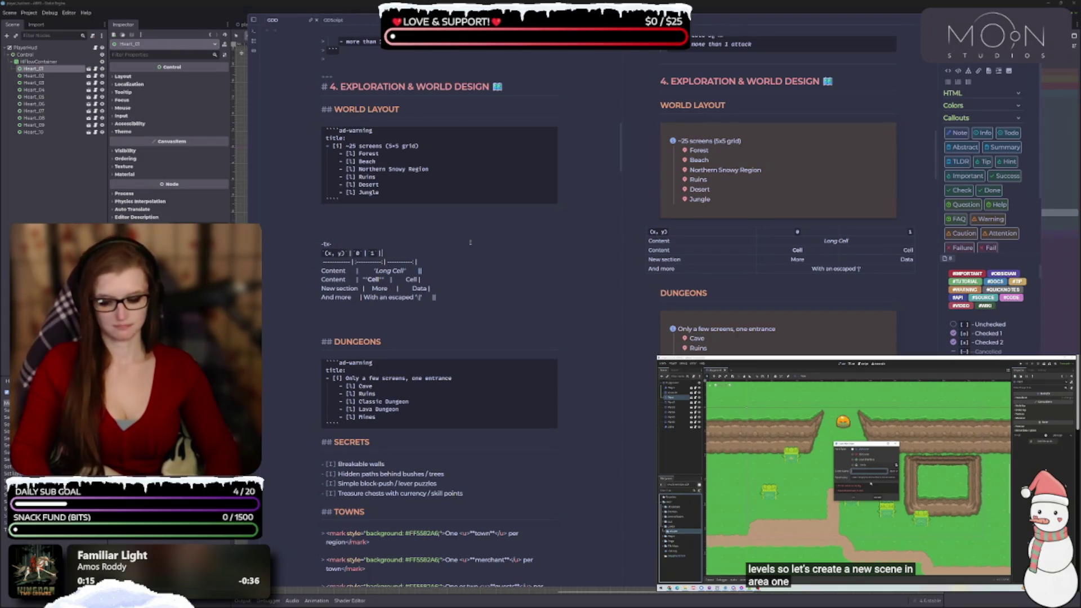
type("2")
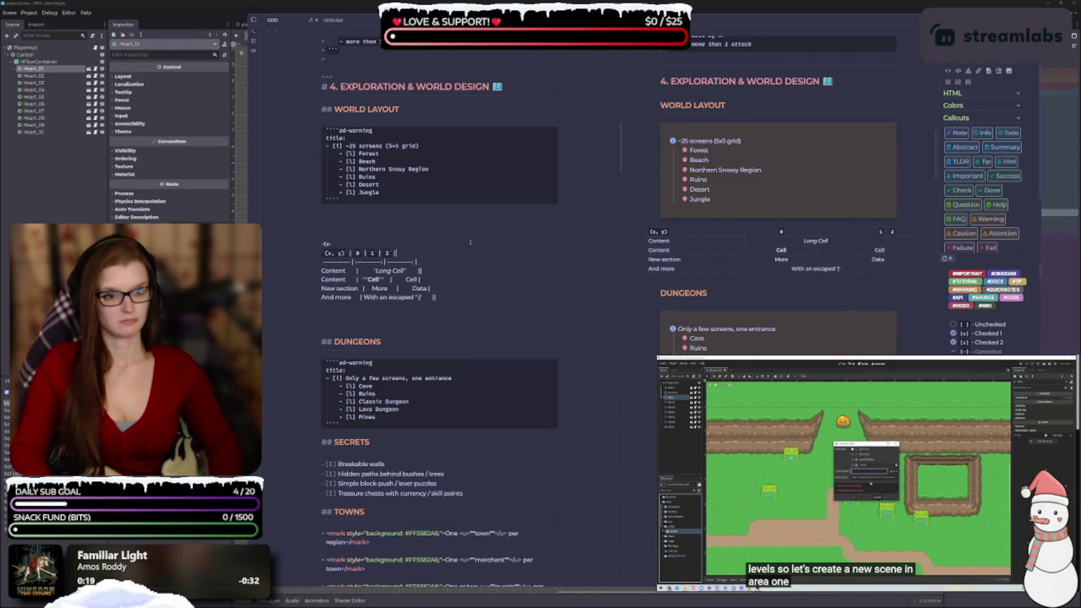
type(" | 3 |")
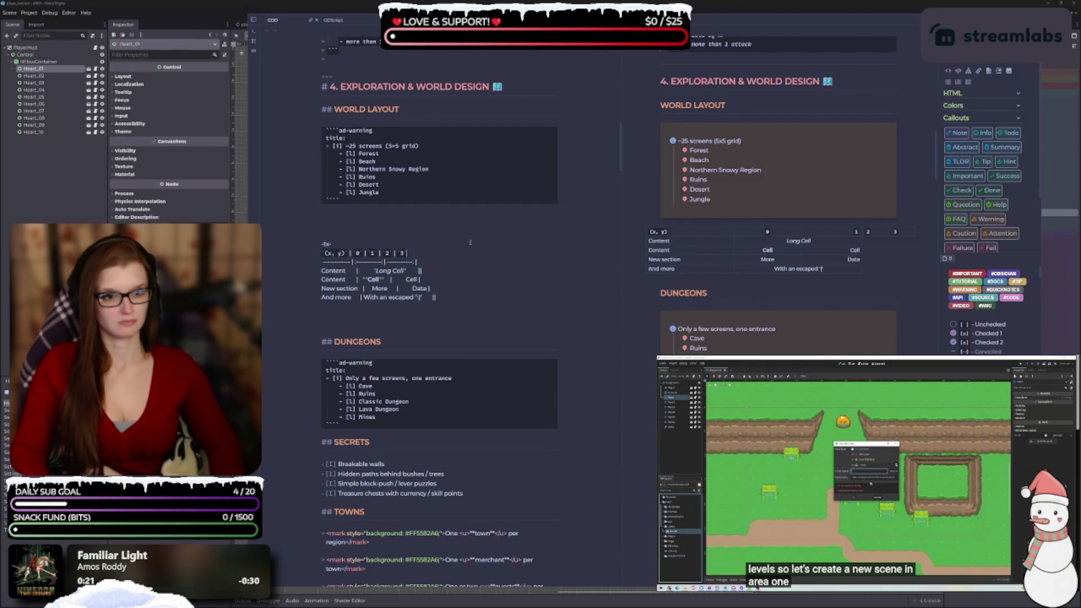
type(" 4")
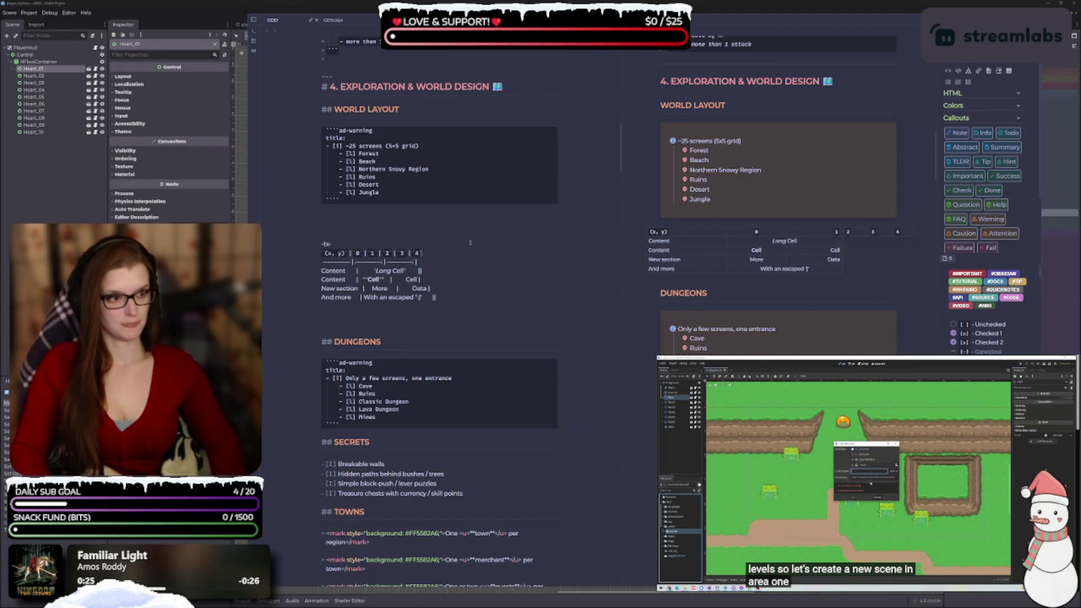
type(" |")
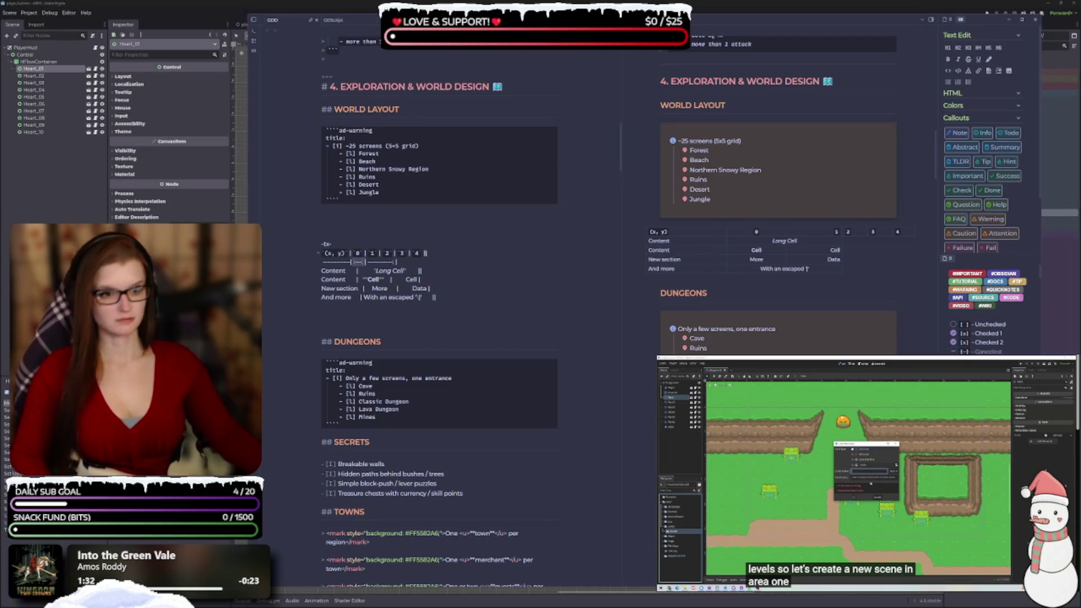
- Replace the leftover separator dashes with :---:|:---:|:---:| so every column is centred
left_click(407, 261)
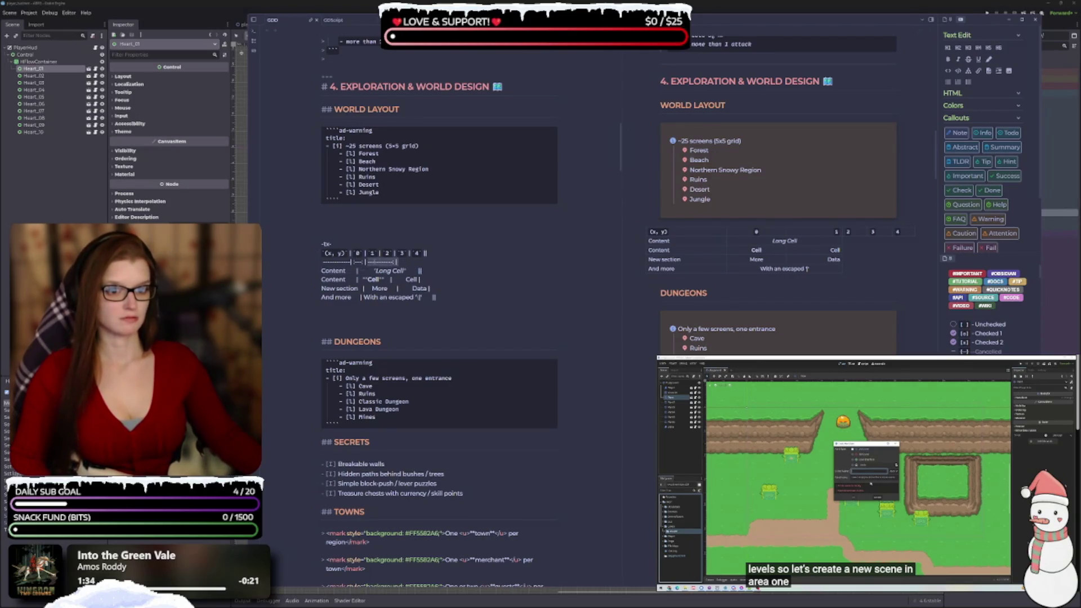
key("BackSpace")
key("BackSpace")
key("BackSpace")
type(":---:|")
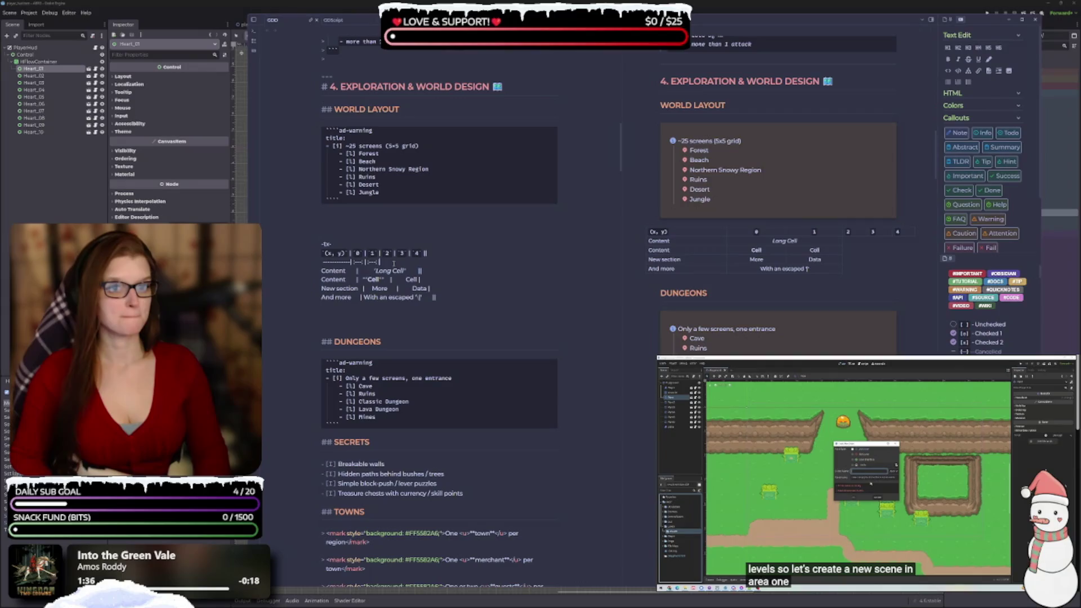
type(":---:|:---:|:---:|")
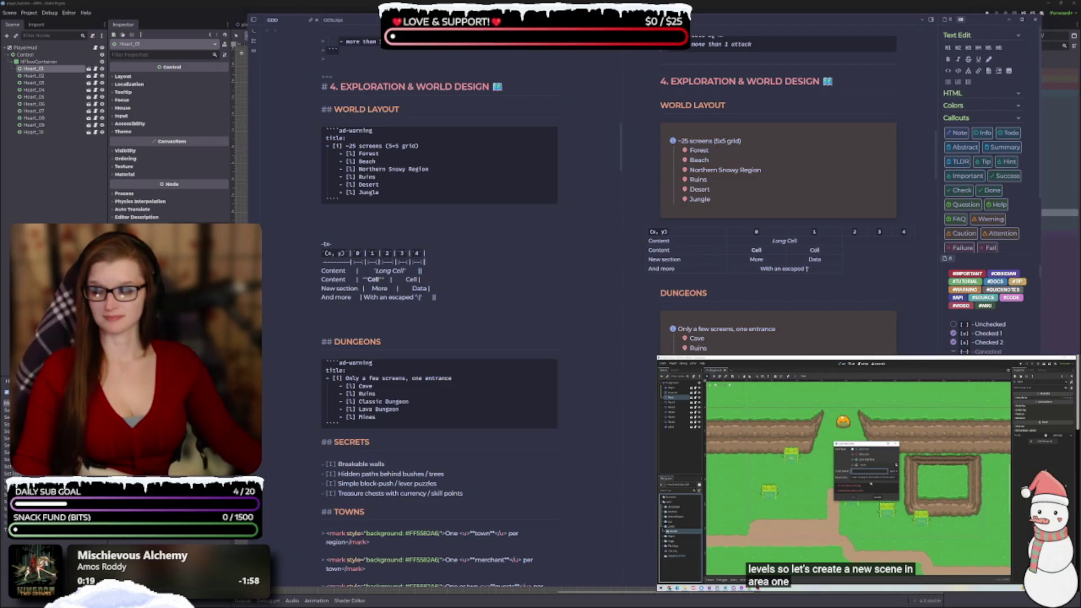
- Relabel the four table rows as 0, 1, 2 and 3, and remove the escaped pipe
double_click(335, 271)
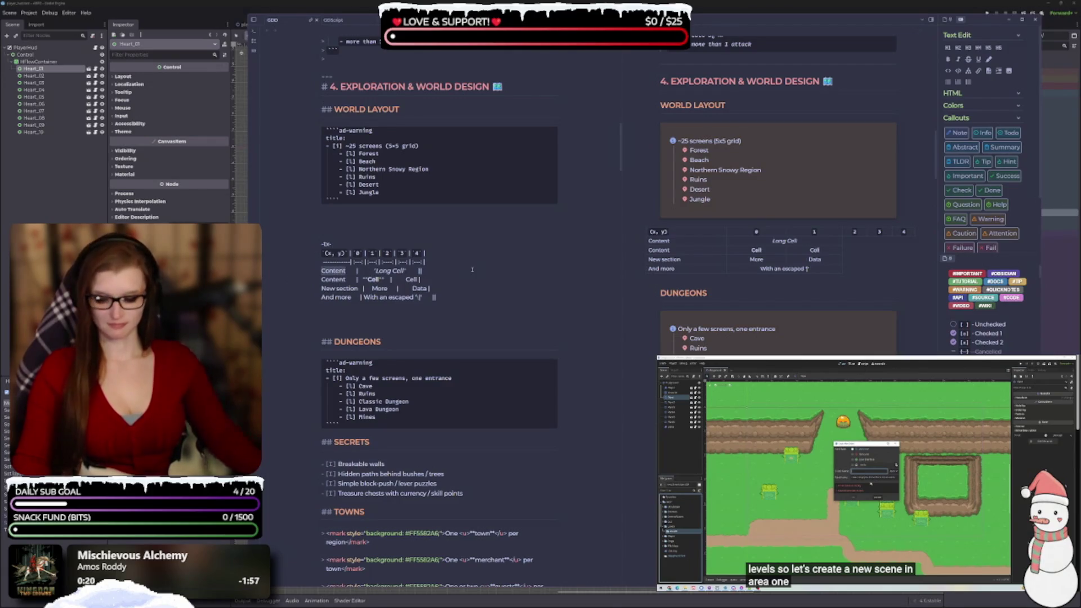
type("`0`")
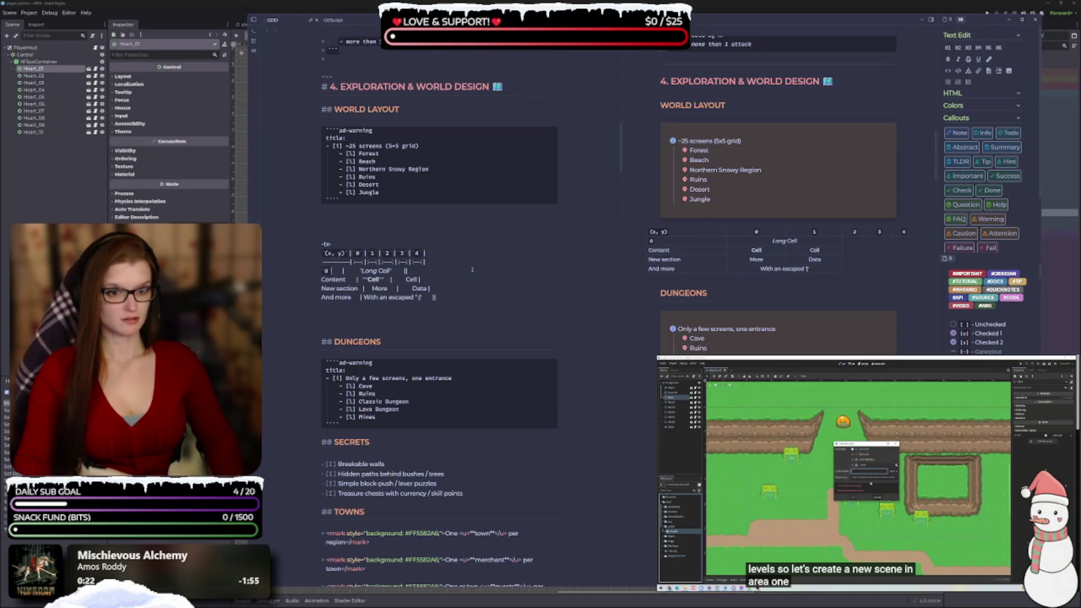
key("Delete")
key("Delete")
key("Delete")
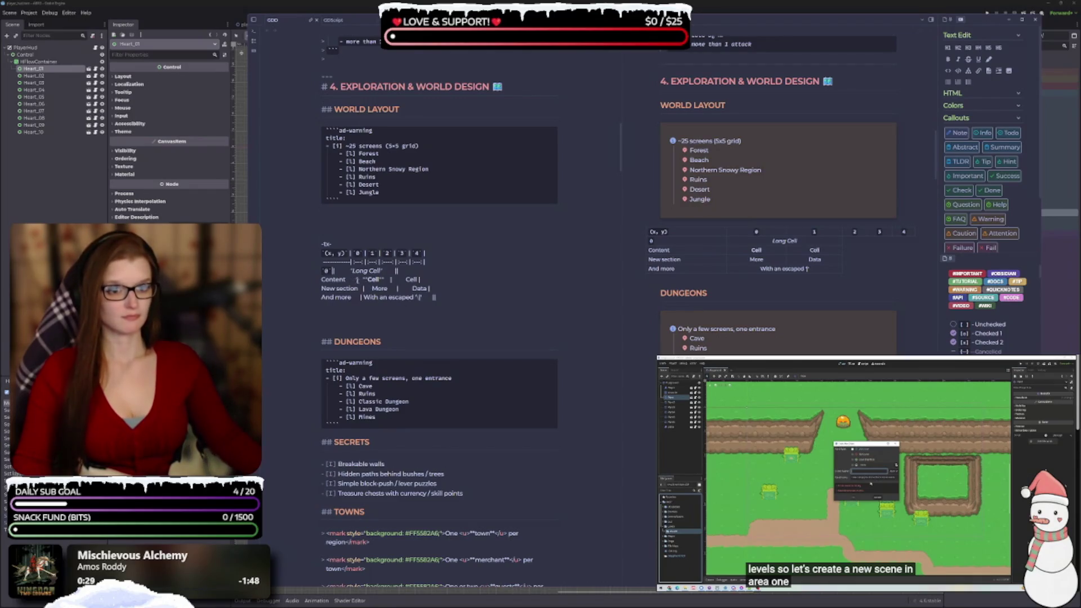
left_click_drag(360, 280, 321, 281)
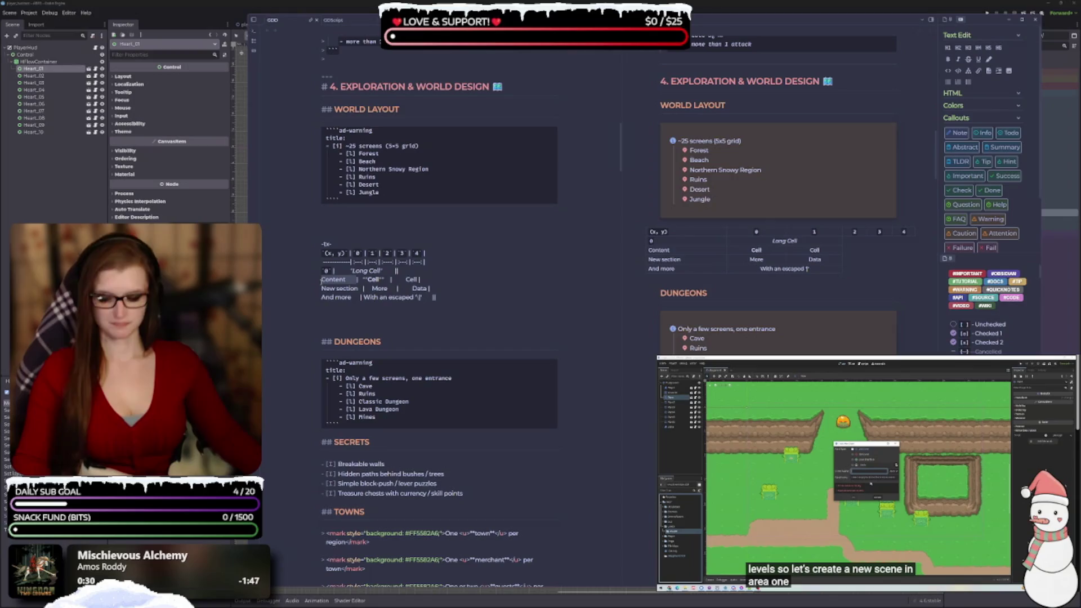
type("1")
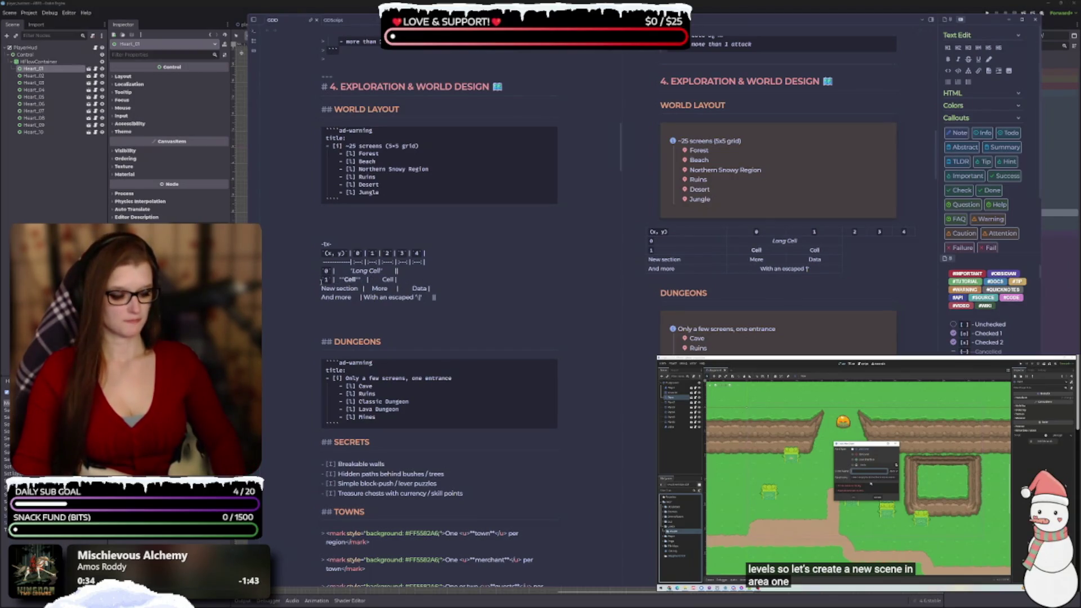
left_click_drag(363, 289, 322, 289)
type("2")
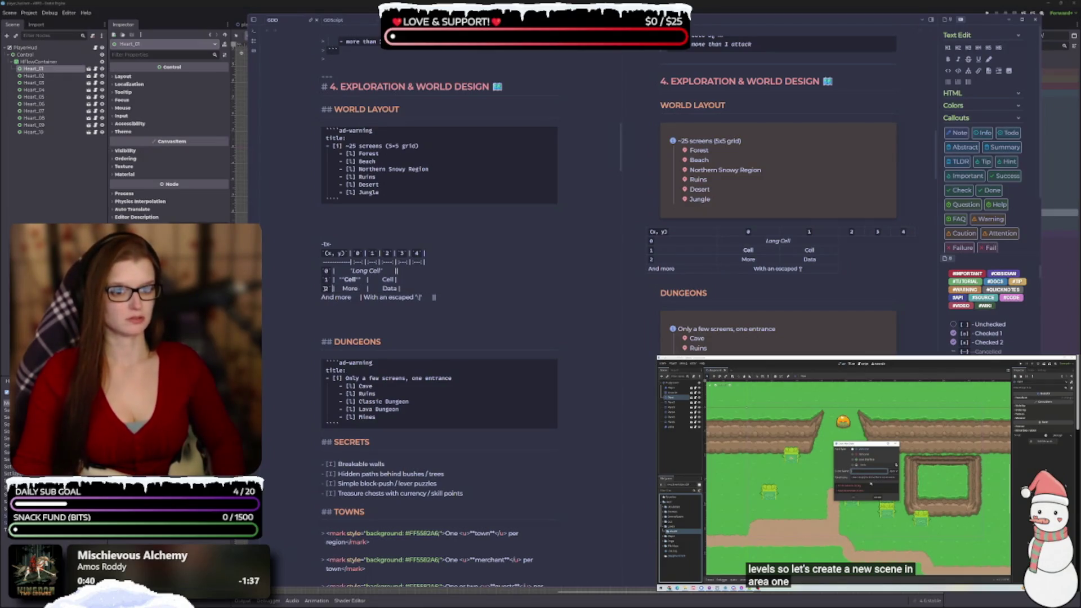
left_click_drag(359, 297, 322, 297)
type("3")
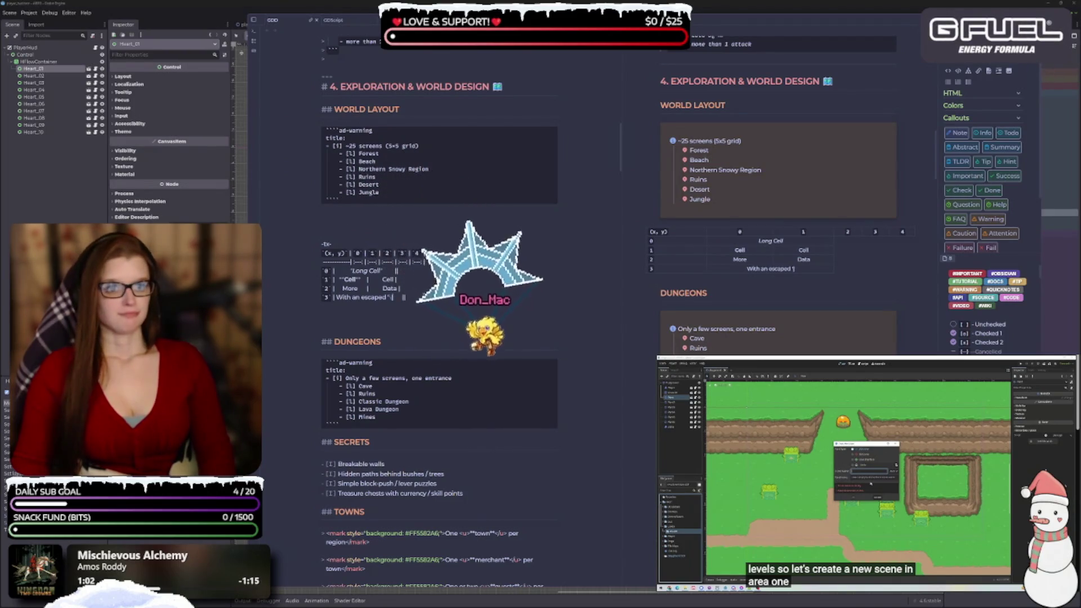
key("BackSpace")
key("BackSpace")
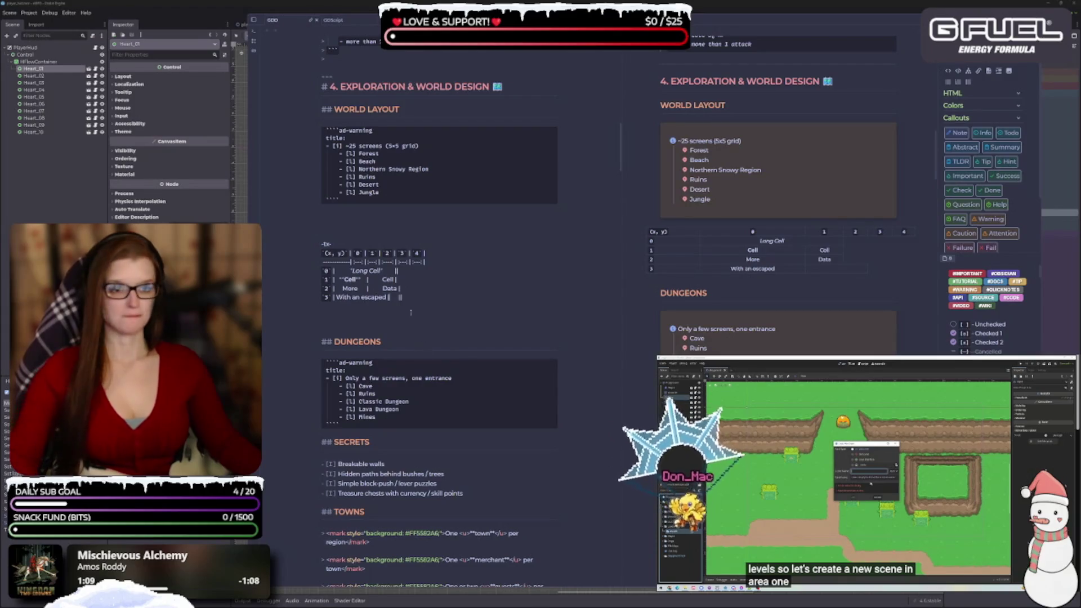
- Add a fifth table row labelled `4` below row 3
key("Return")
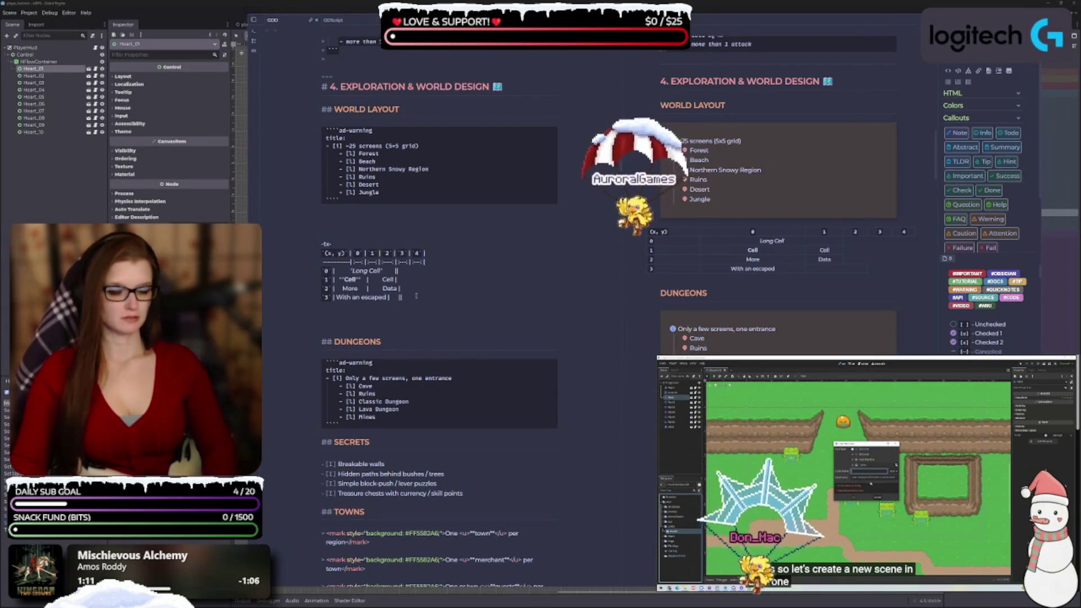
type("`4")
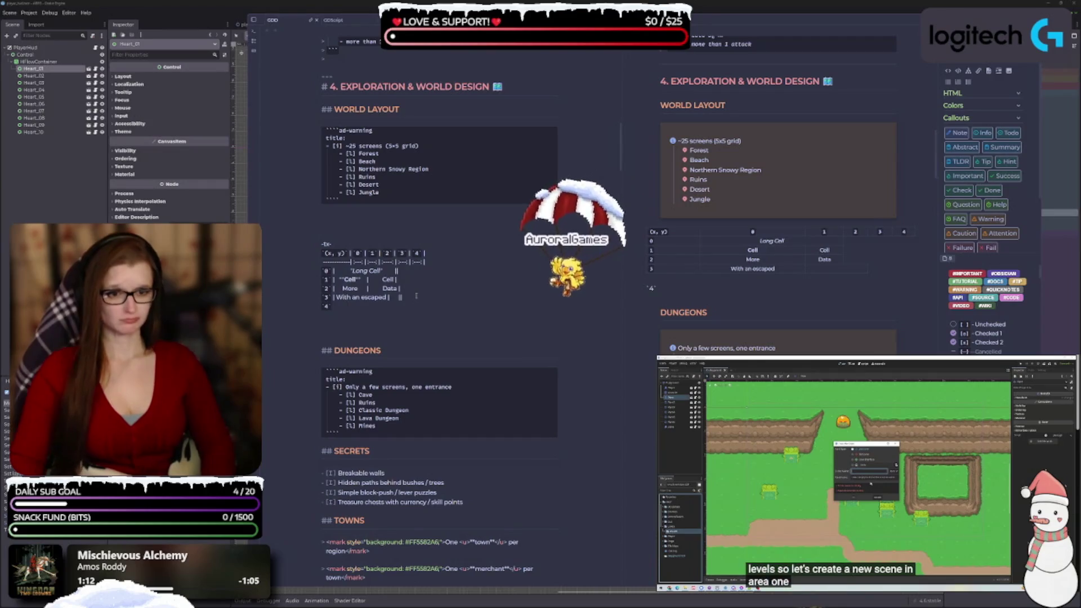
type("` |")
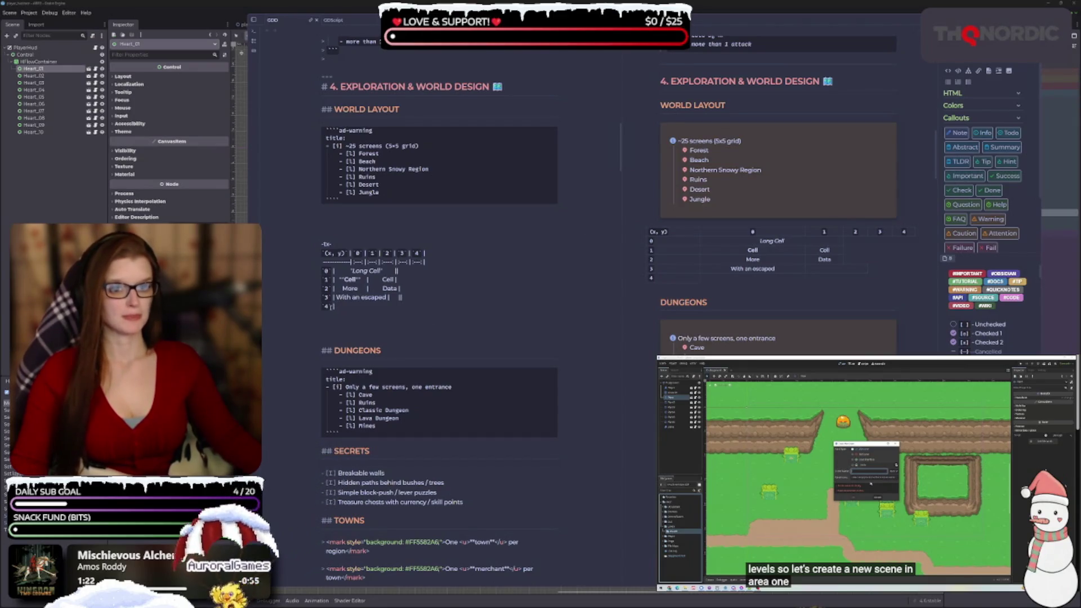
key("shift+Up")
key("shift+Up")
key("shift+Up")
key("Left")
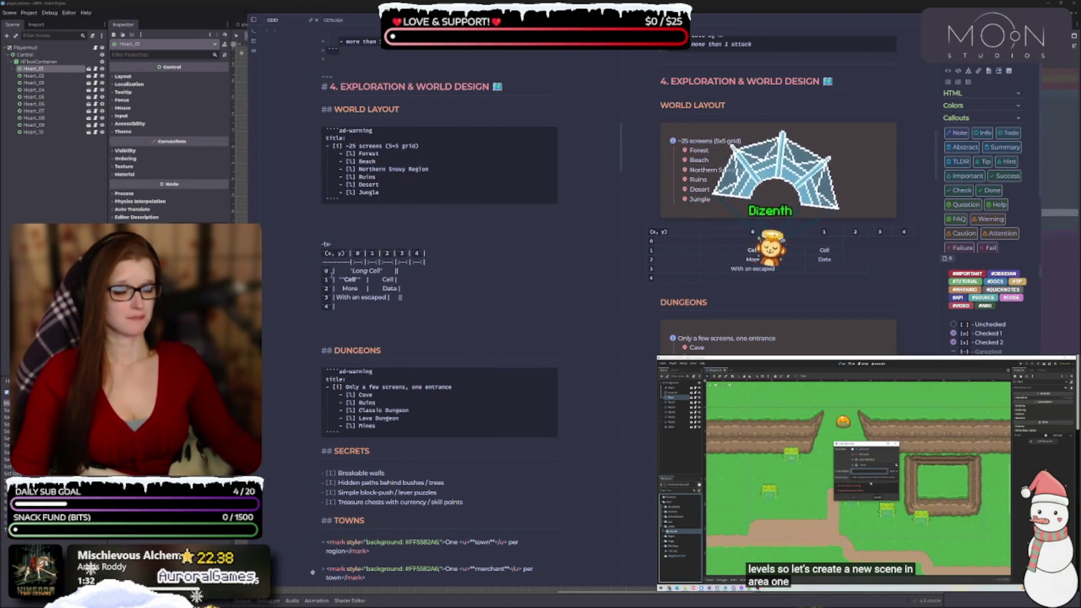
right_click(330, 273)
mouse_move(360, 298)
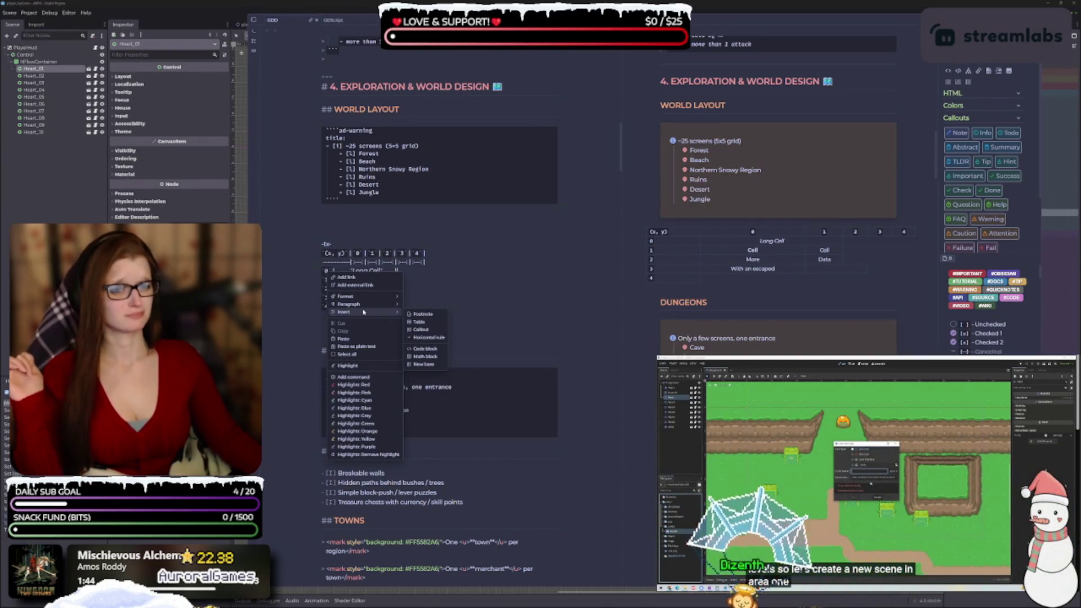
left_click(459, 300)
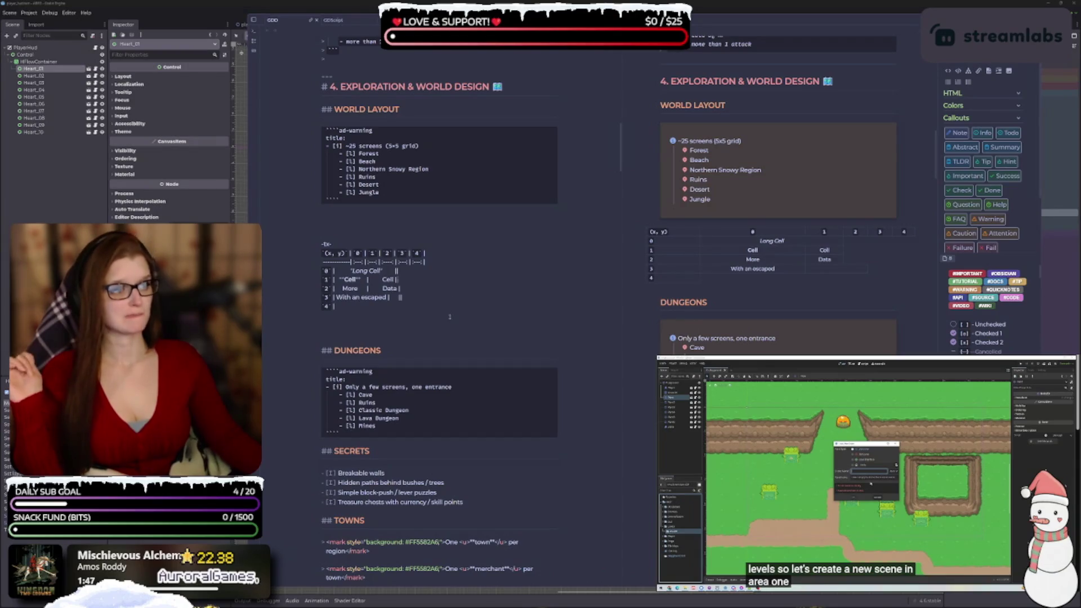
scroll(995, 162, "down", 1)
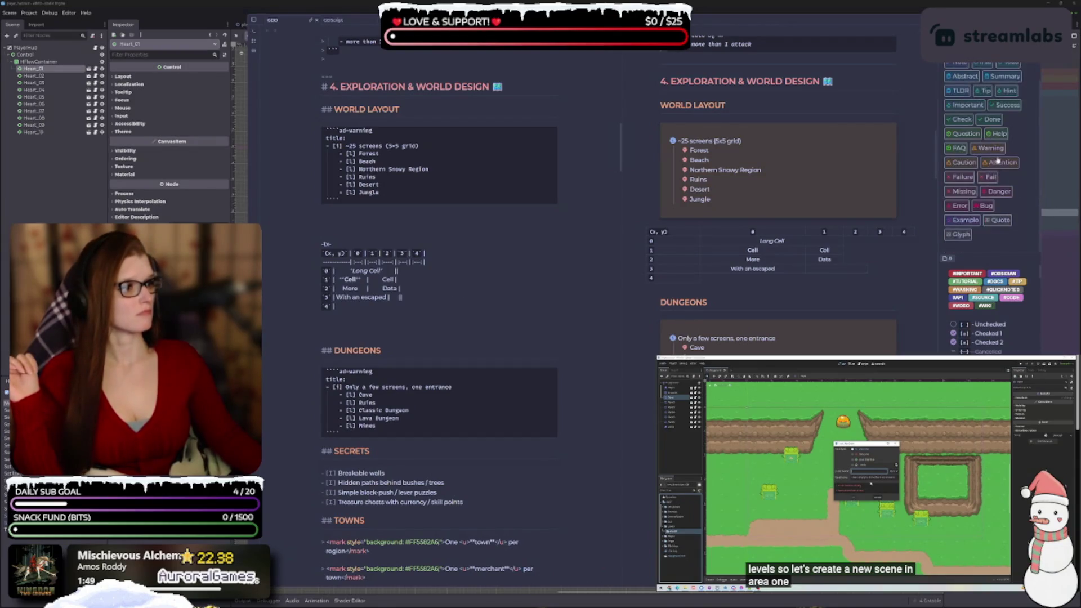
scroll(994, 163, "up", 1)
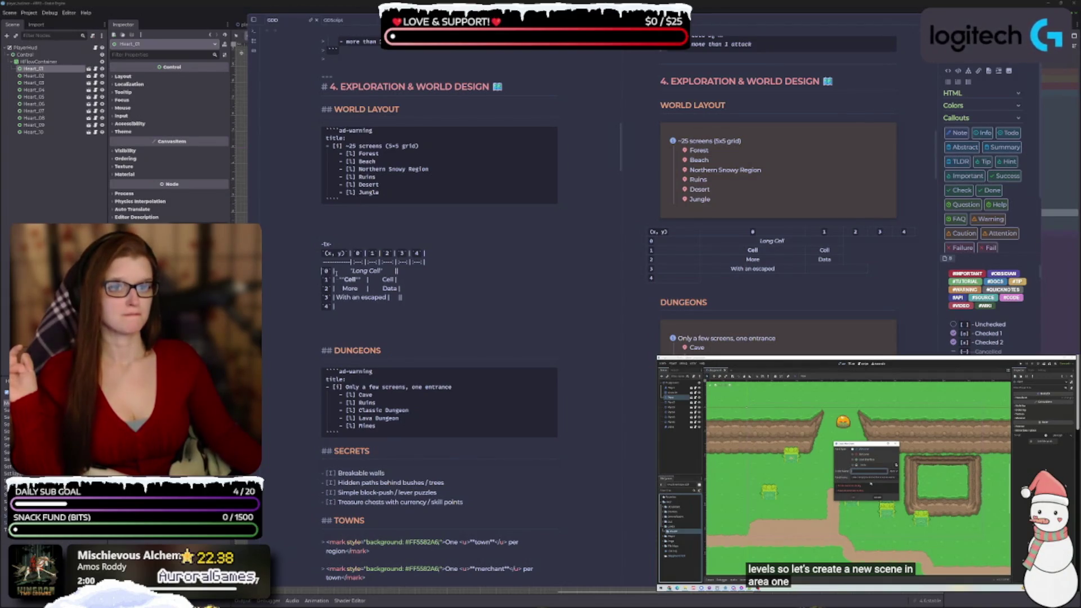
right_click(326, 272)
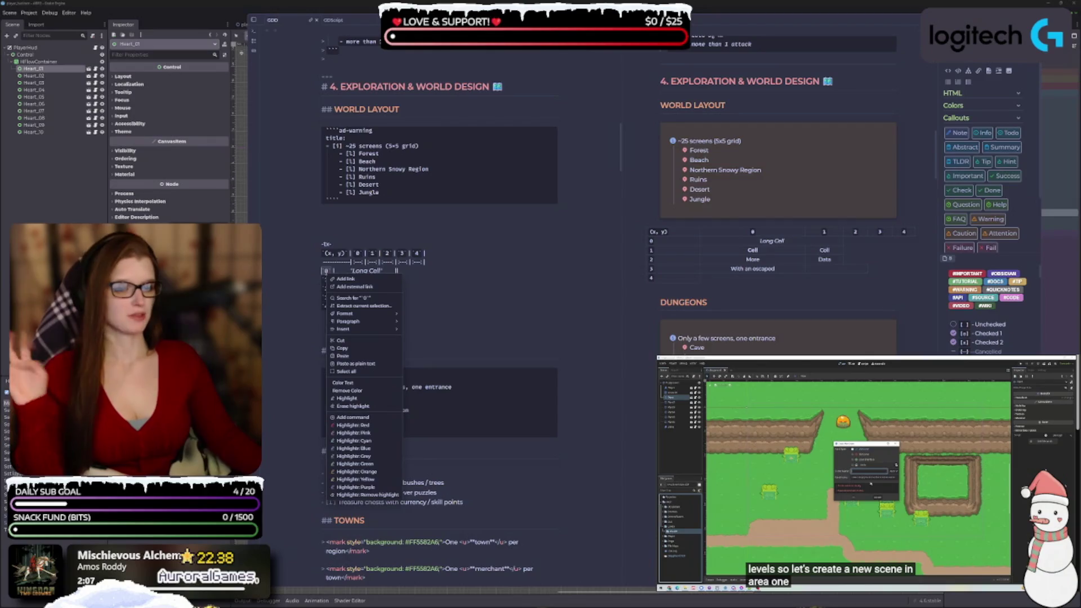
left_click(487, 270)
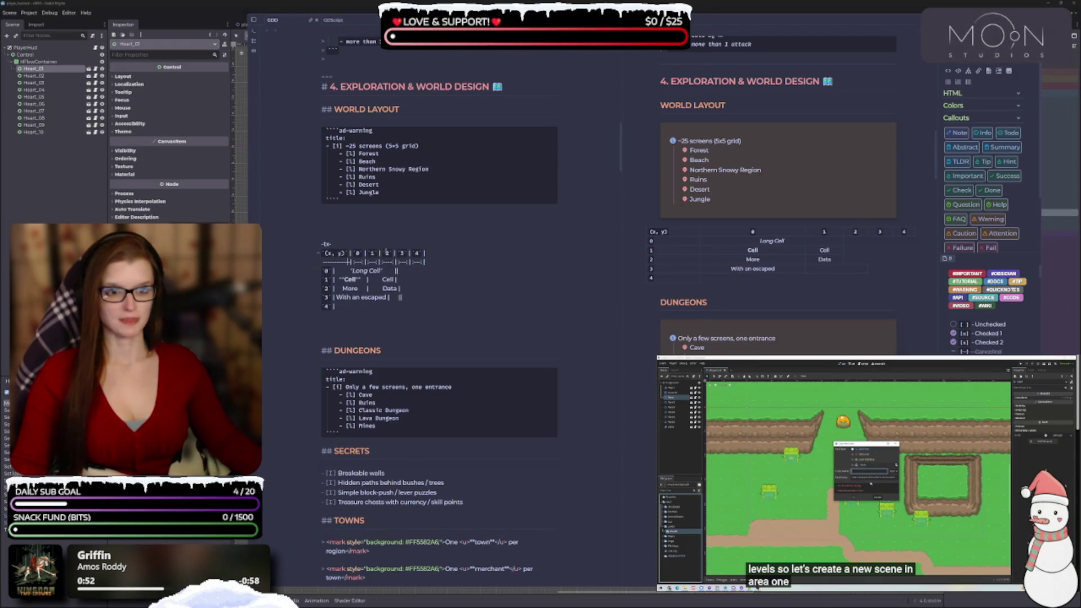
- Add an extra | column divider to the table's separator row
type("|")
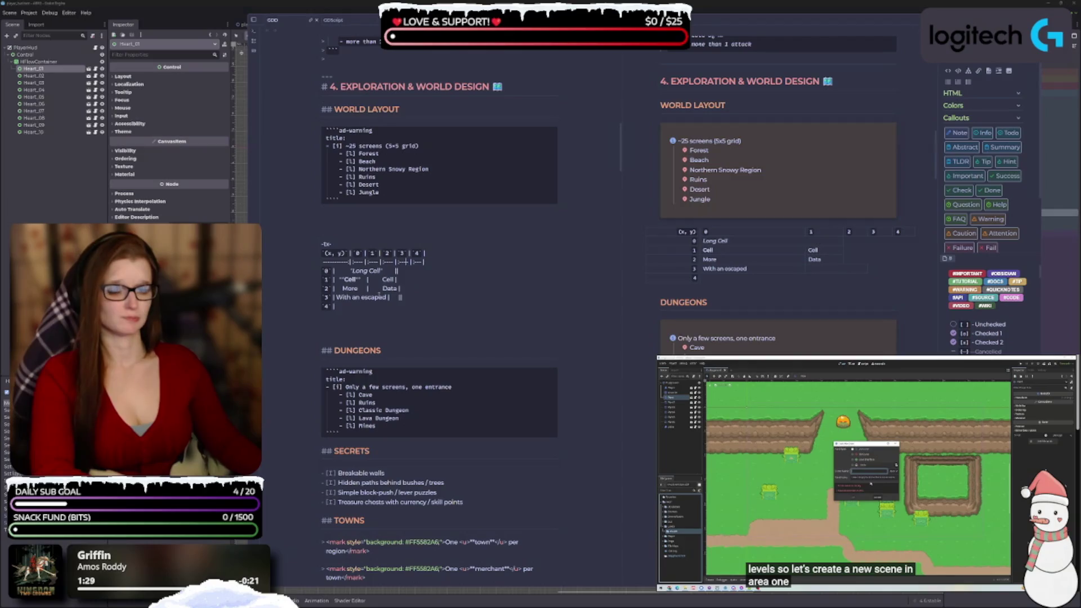
- Delete the 'Long Cell' text from row 0 and fix the separator row's dashes
left_click_drag(388, 271, 348, 270)
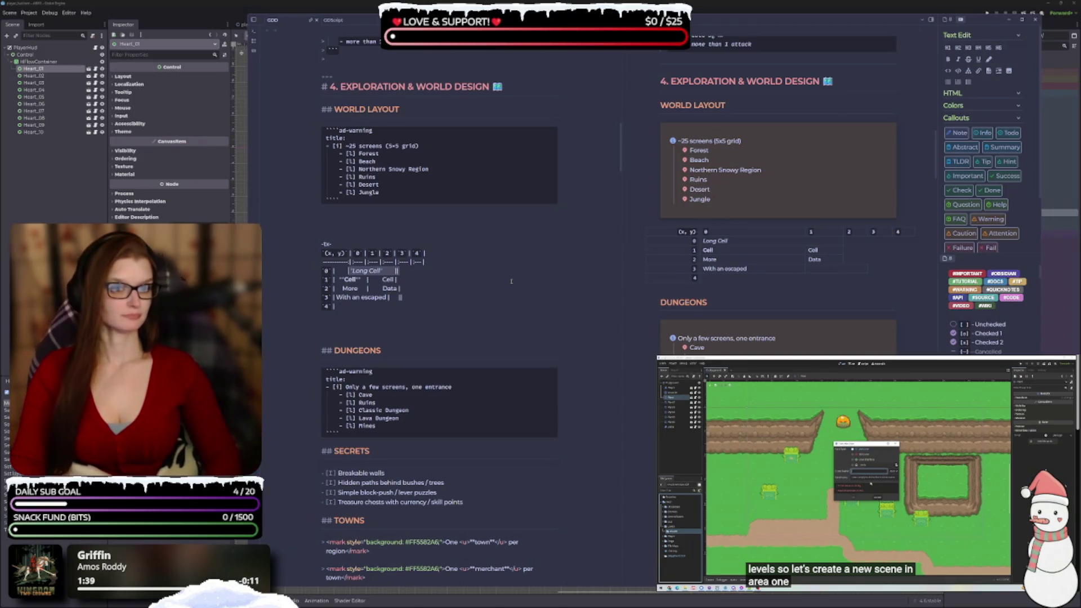
key("BackSpace")
type("0 |    |    |    |    |")
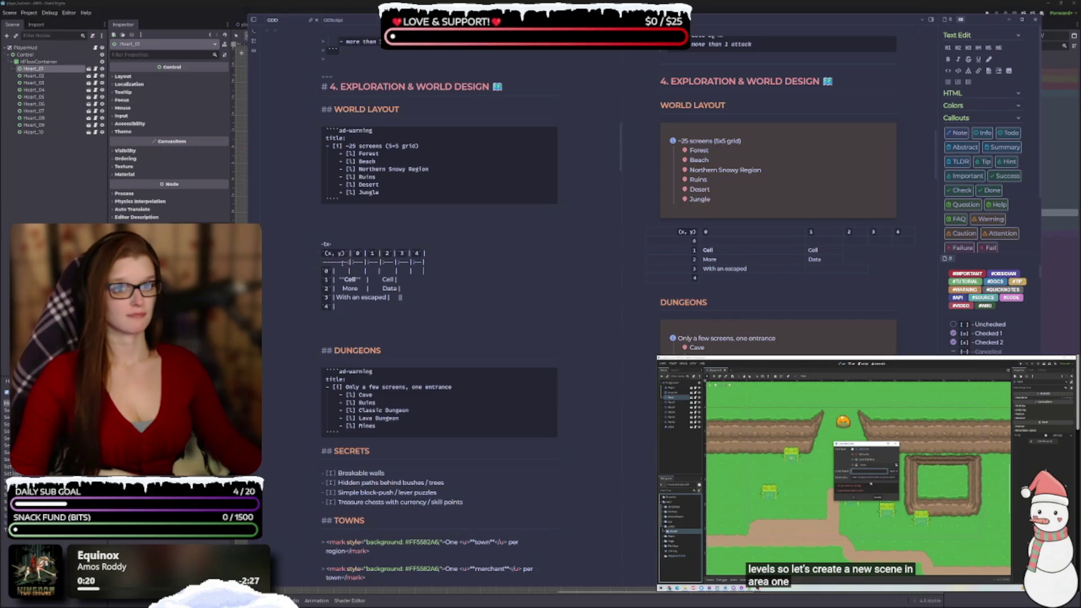
key("BackSpace")
key("BackSpace")
key("BackSpace")
key("BackSpace")
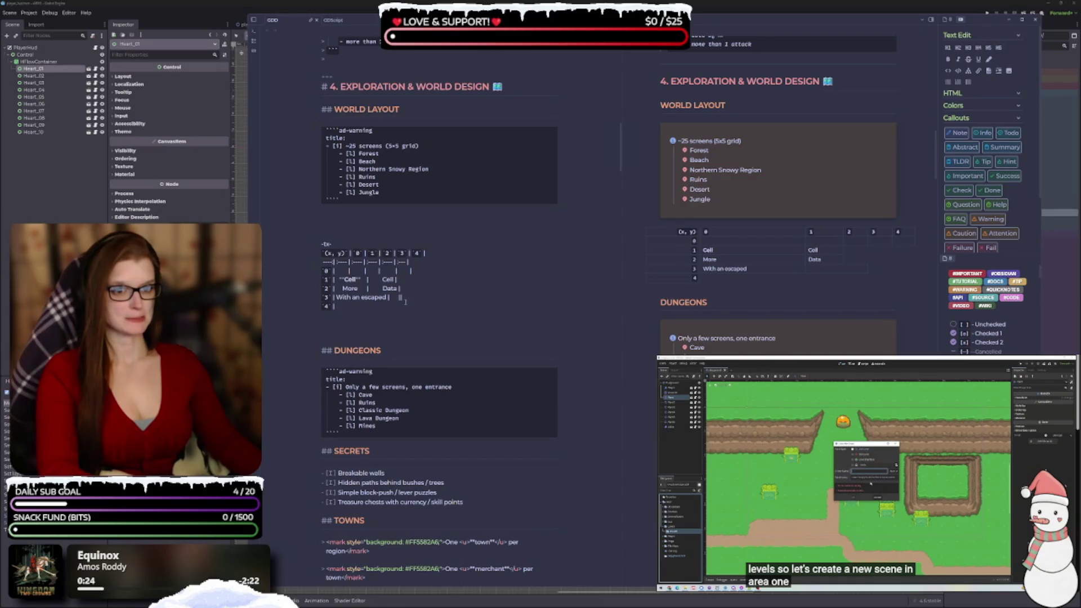
type("----")
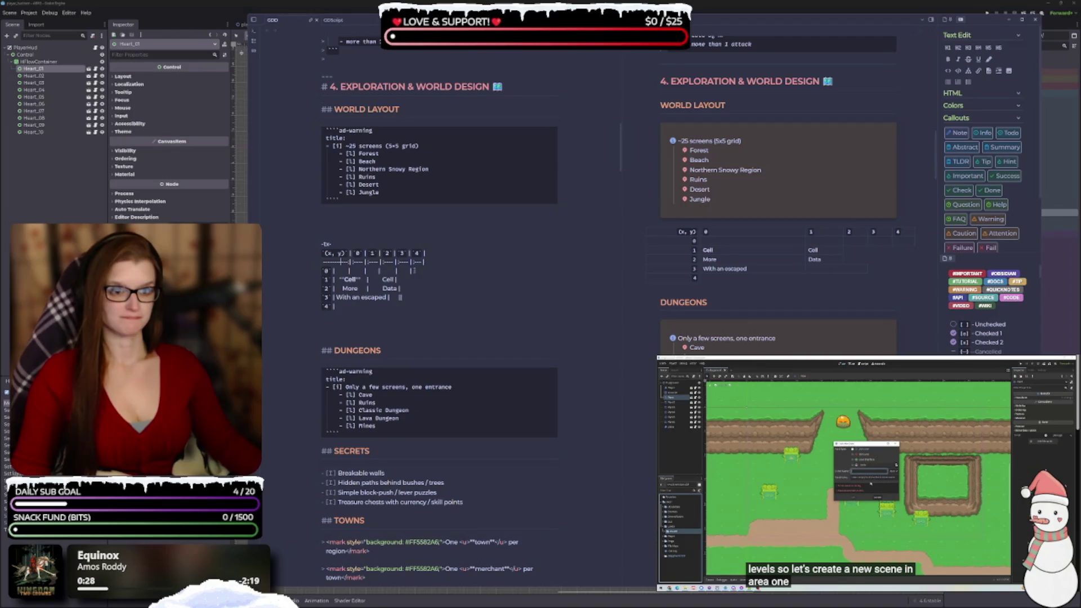
- Replace rows 1–3 with row 0's empty cells, then tidy stray dividers and spaces
key("shift+Left")
key("shift+Left")
key("shift+Left")
key("ctrl+c")
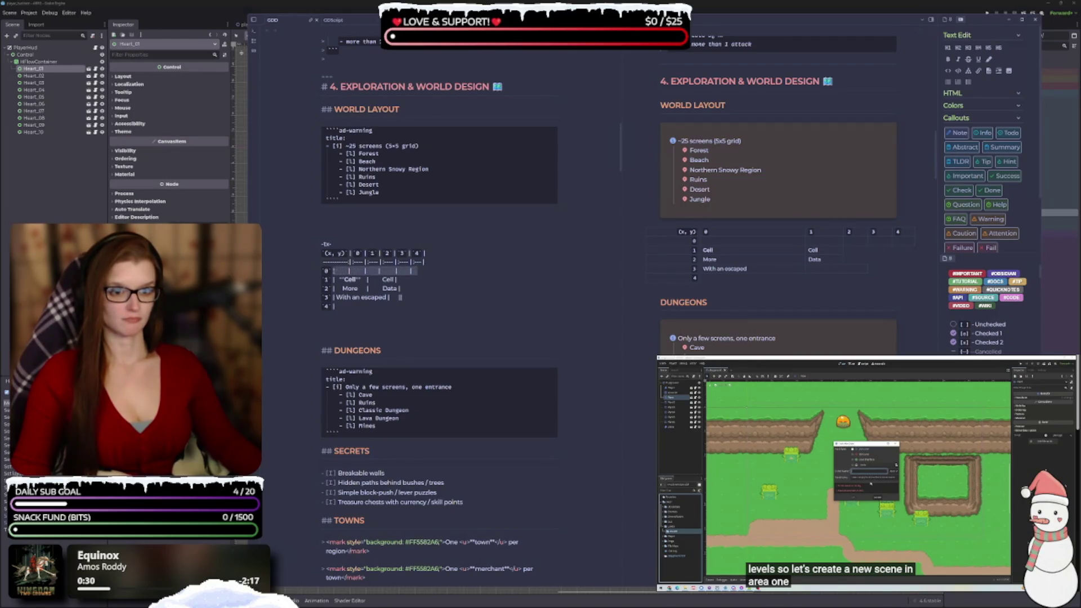
left_click(416, 279)
key("shift+Left")
key("shift+Left")
key("shift+Left")
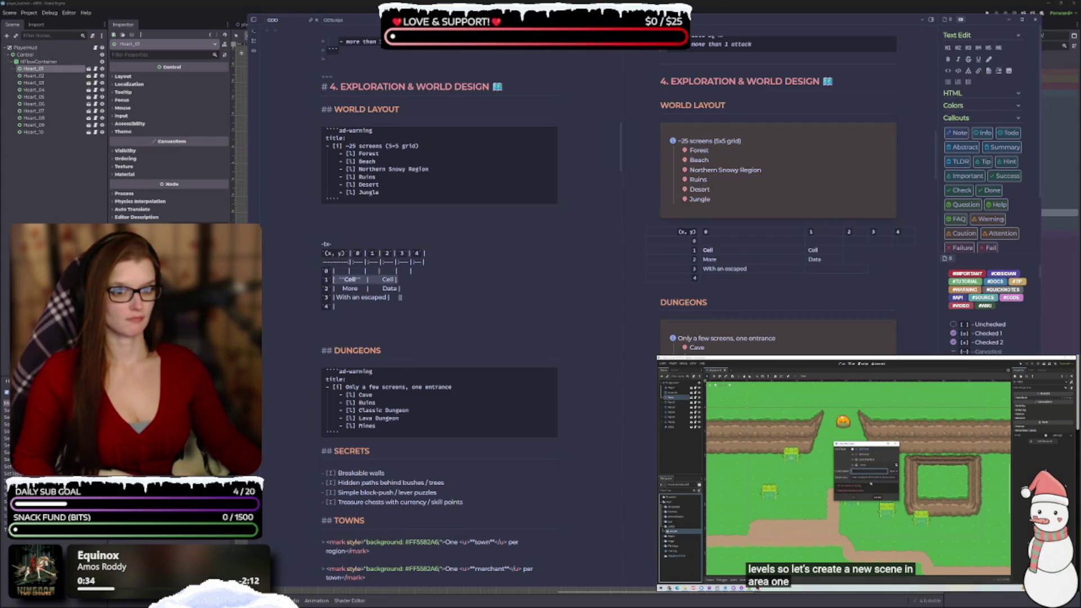
key("ctrl+v")
key("Down")
key("shift+Left")
key("shift+Left")
key("shift+Left")
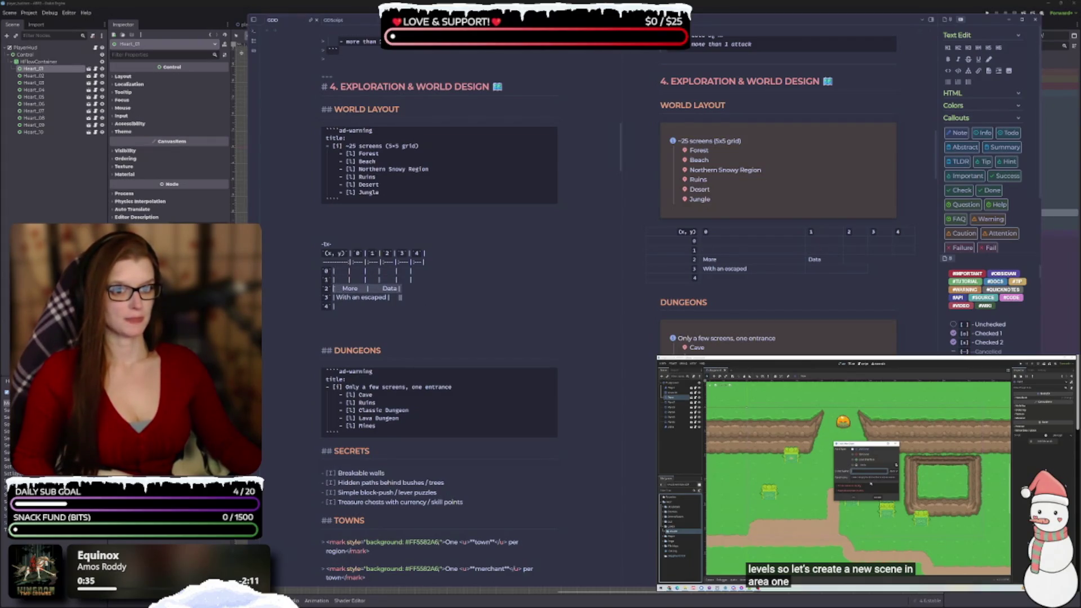
key("ctrl+v")
key("Down")
key("shift+Left")
key("shift+Left")
key("shift+Left")
key("ctrl+v")
key("ctrl+v")
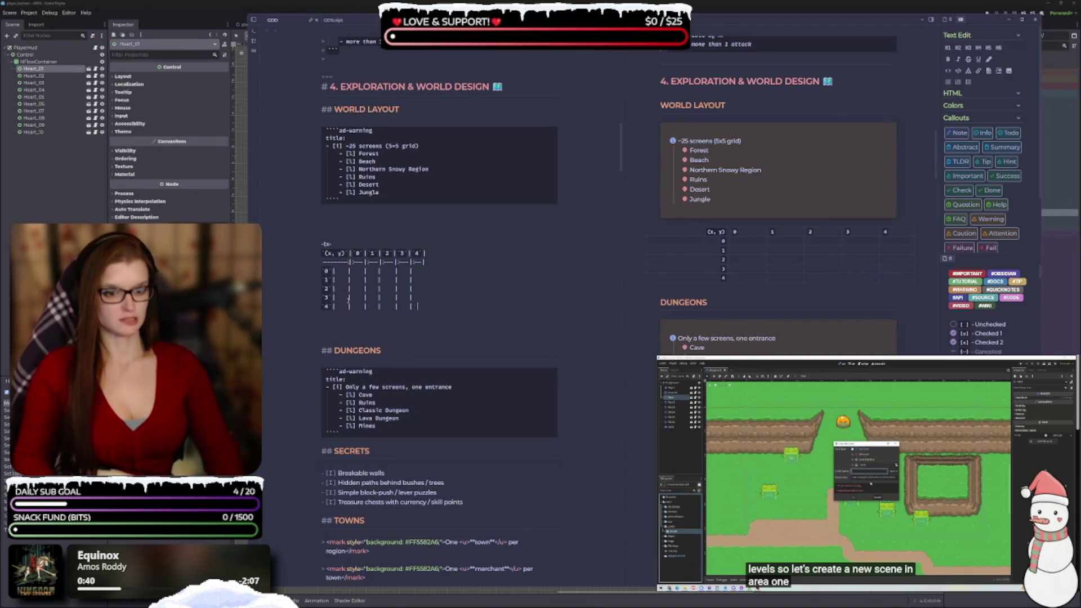
key("BackSpace")
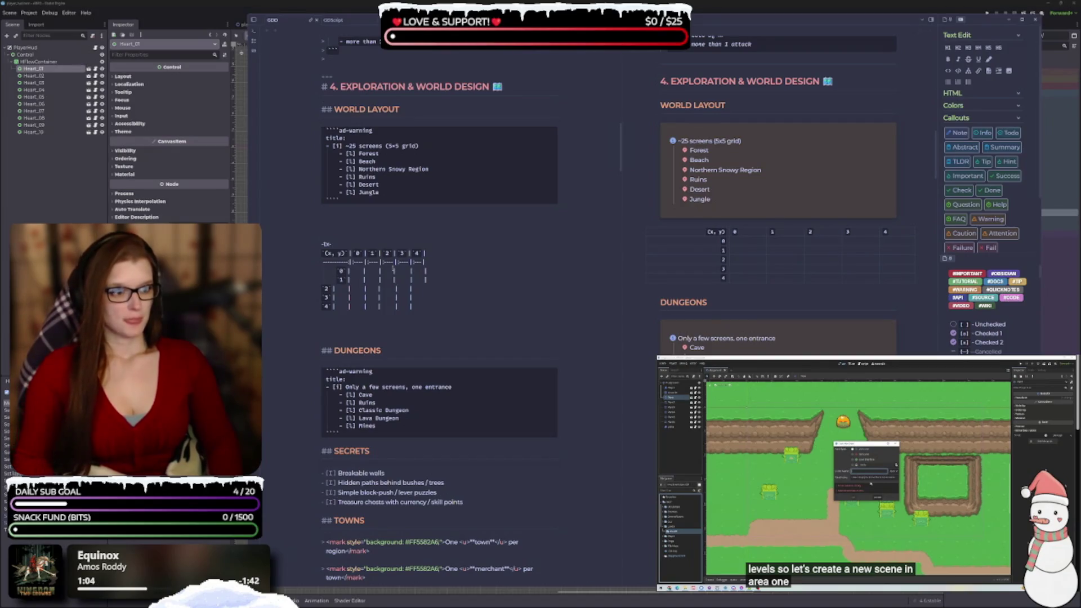
key("ctrl+z")
key("ctrl+z")
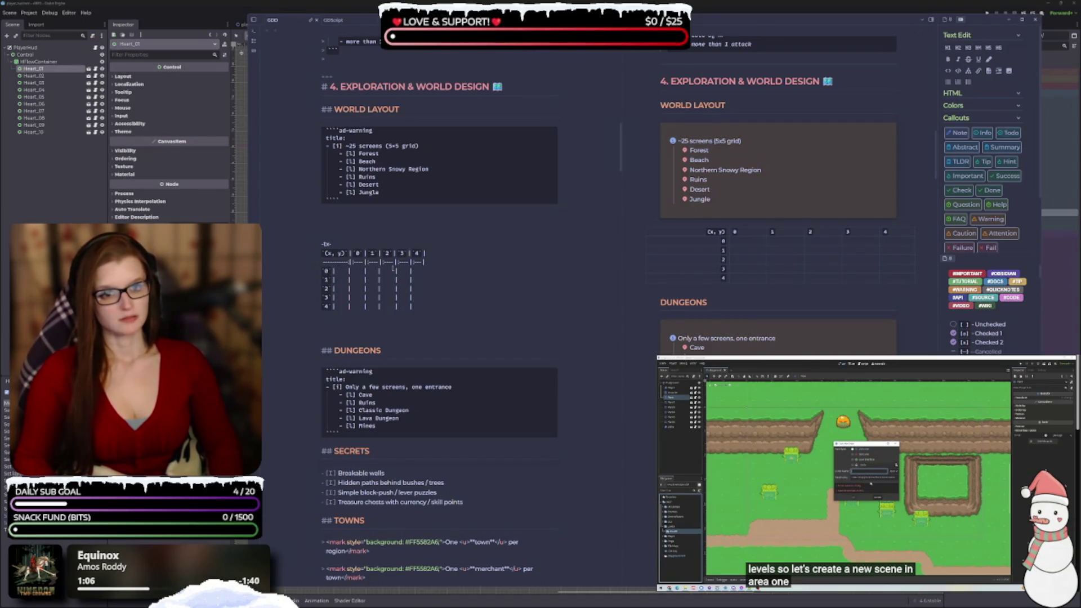
key("ctrl+z")
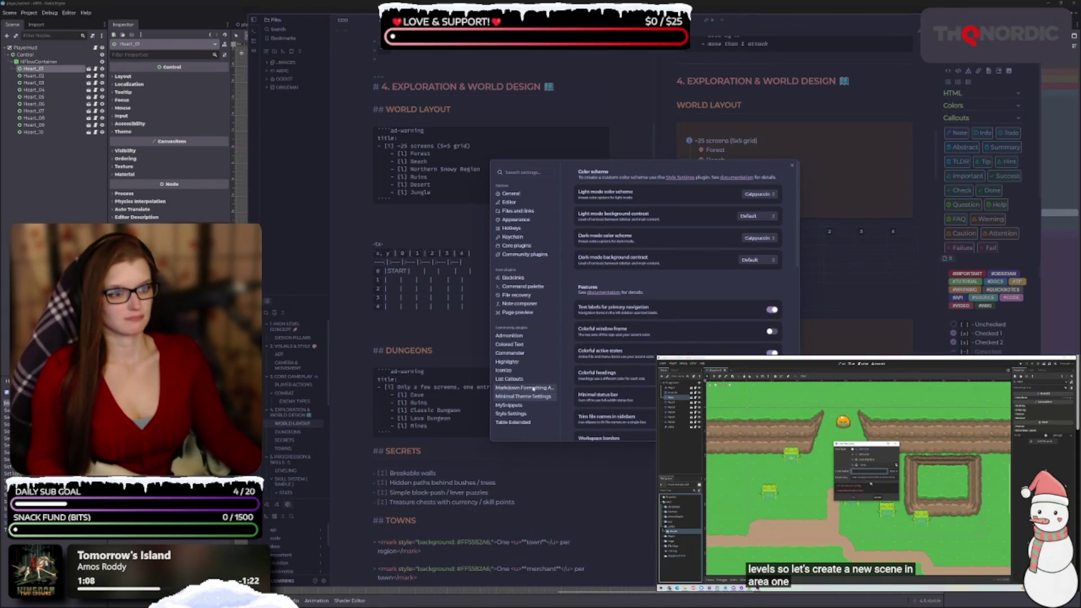
- Set the Minimal theme's Table width to Default and close Settings
scroll(610, 297, "down", 5)
scroll(622, 302, "down", 5)
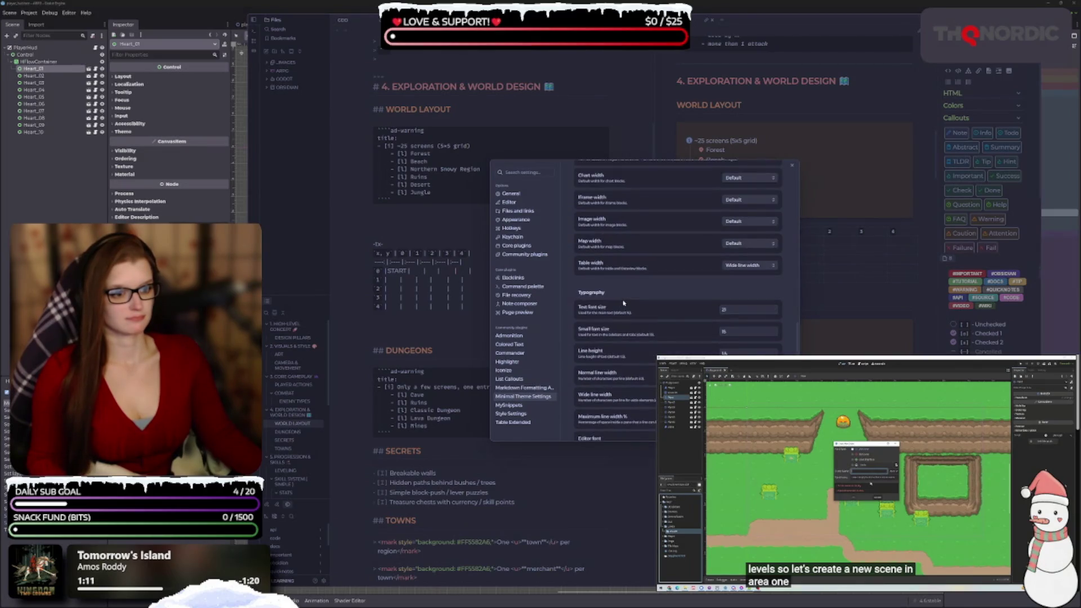
scroll(624, 303, "down", 1)
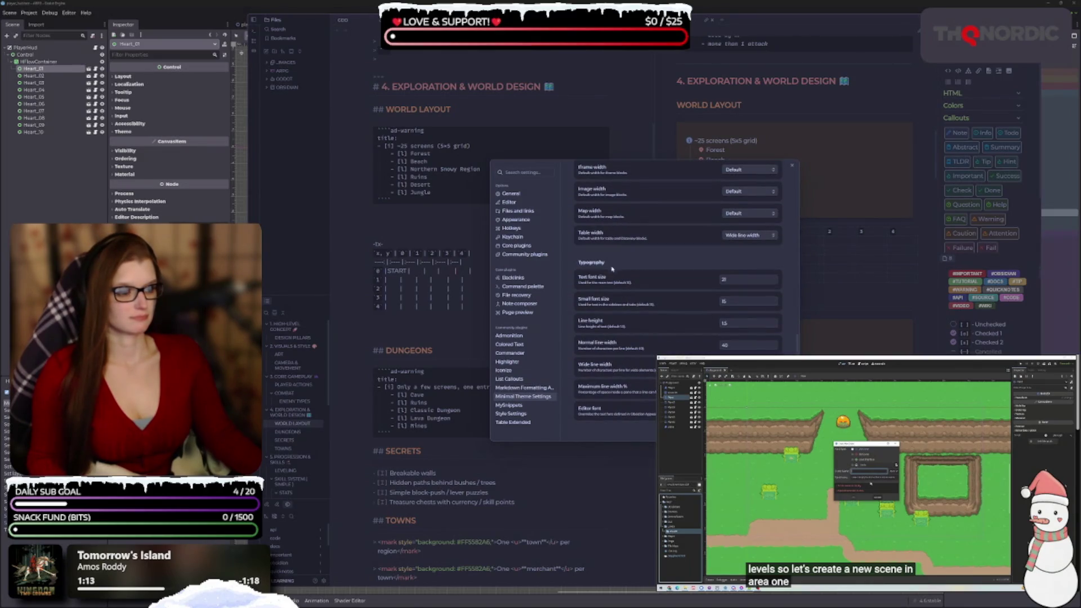
left_click(746, 236)
left_click(740, 246)
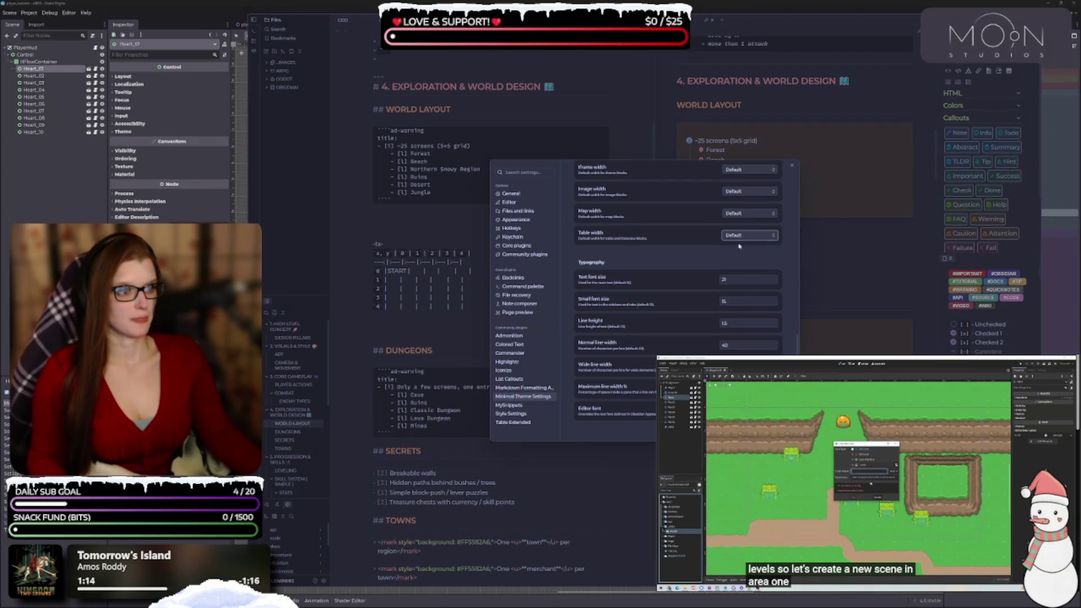
left_click(792, 166)
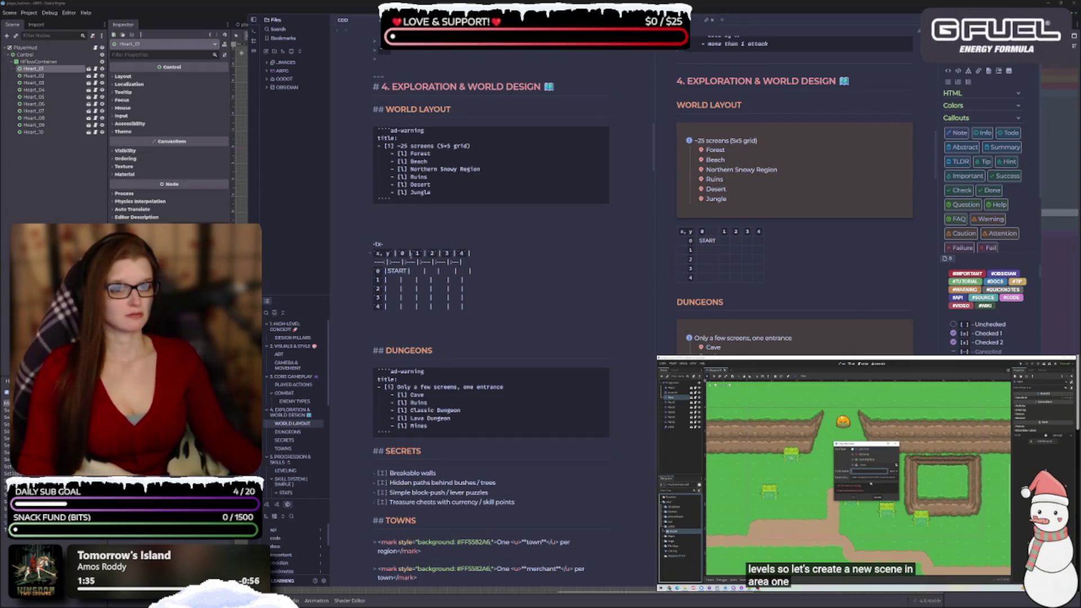
- Restore the top-left header cell text to '(x, y)'
type("(x, y)")
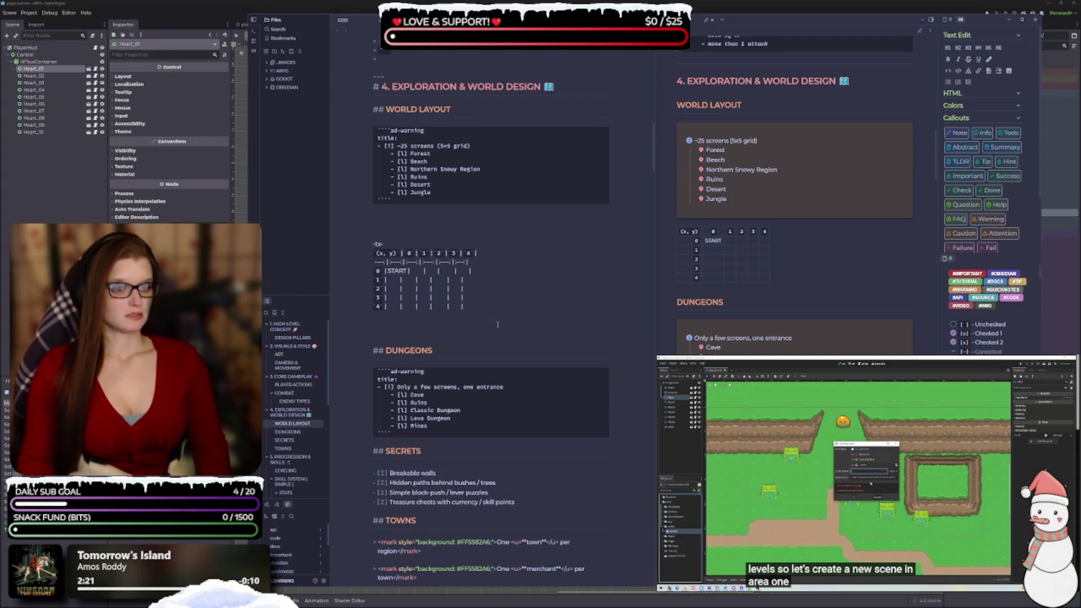
- Fill the 4,4 cell of the World Layout table with END, after briefly trying LAST
type("END")
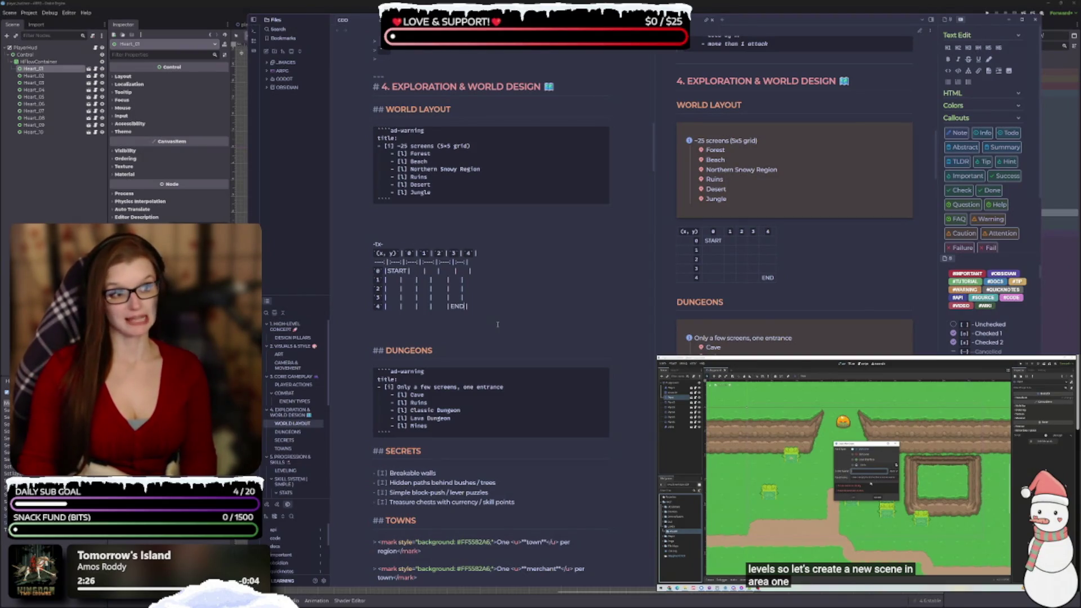
key("BackSpace")
key("BackSpace")
key("BackSpace")
type("LAST")
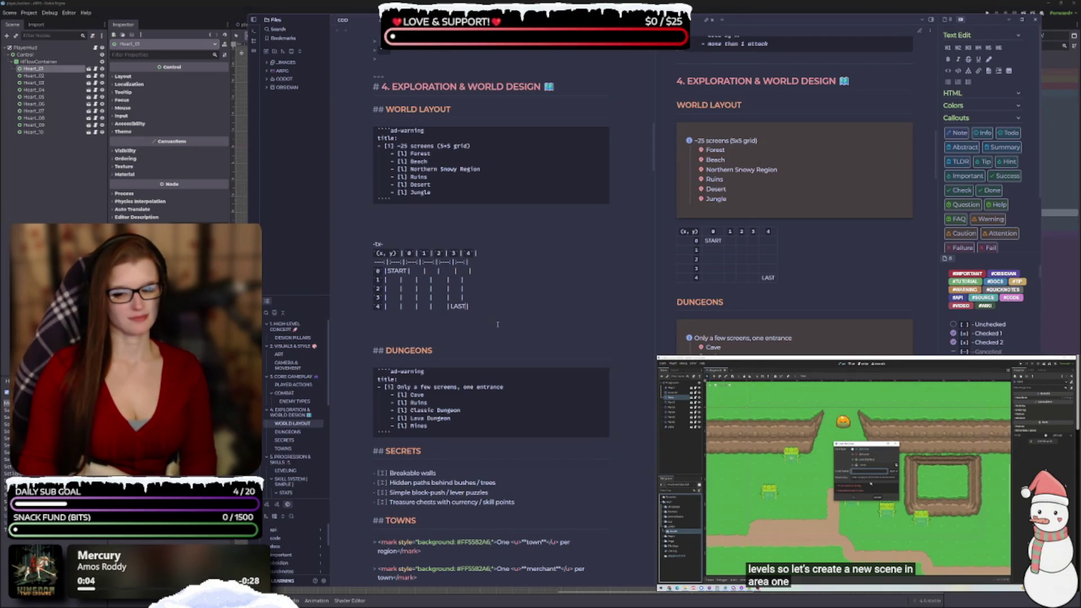
key("BackSpace")
key("BackSpace")
key("BackSpace")
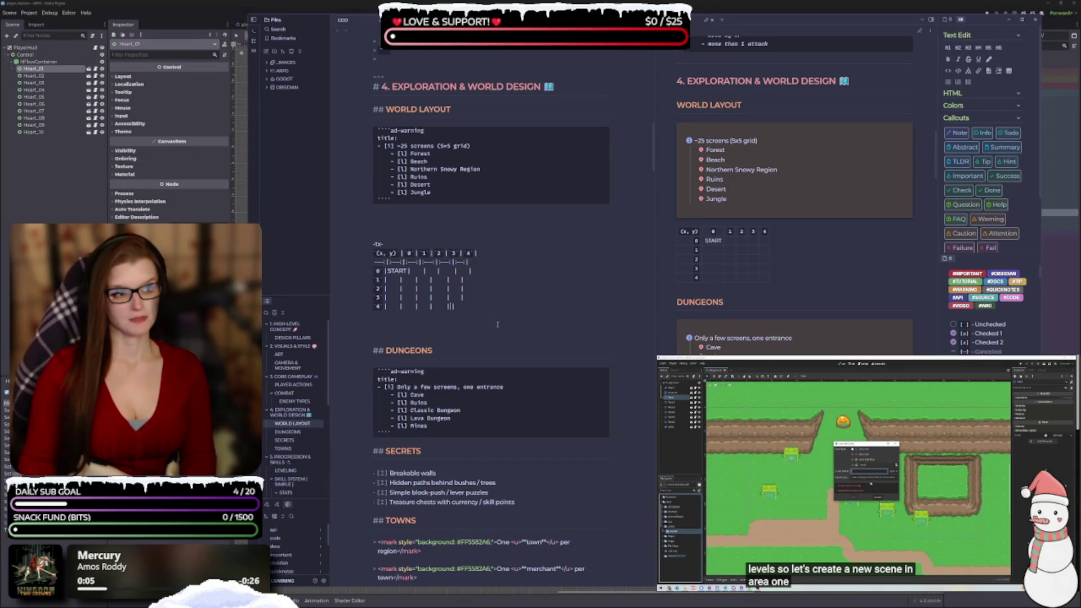
type("END")
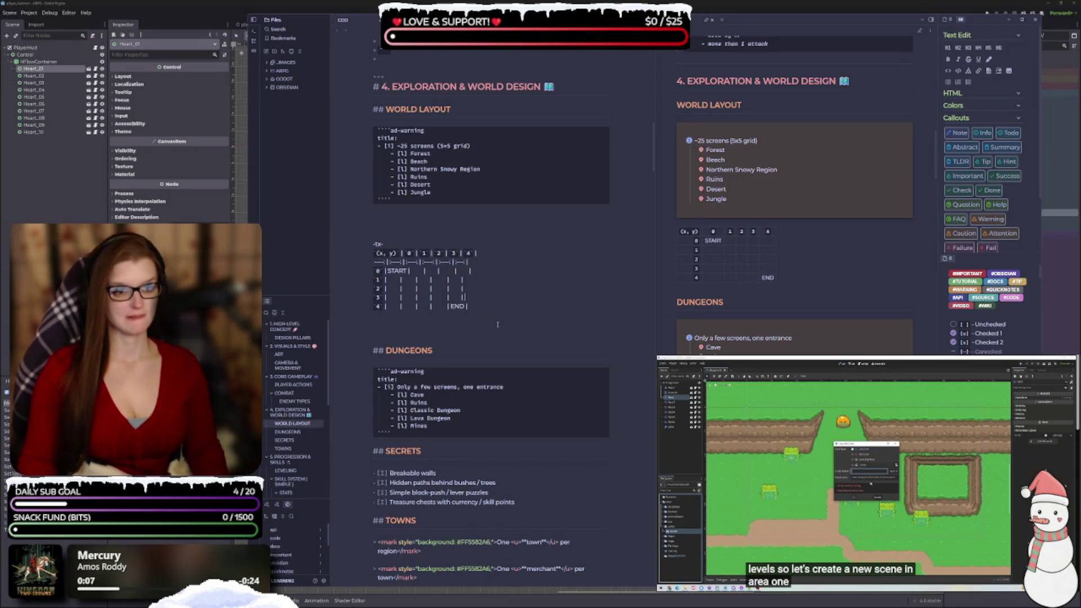
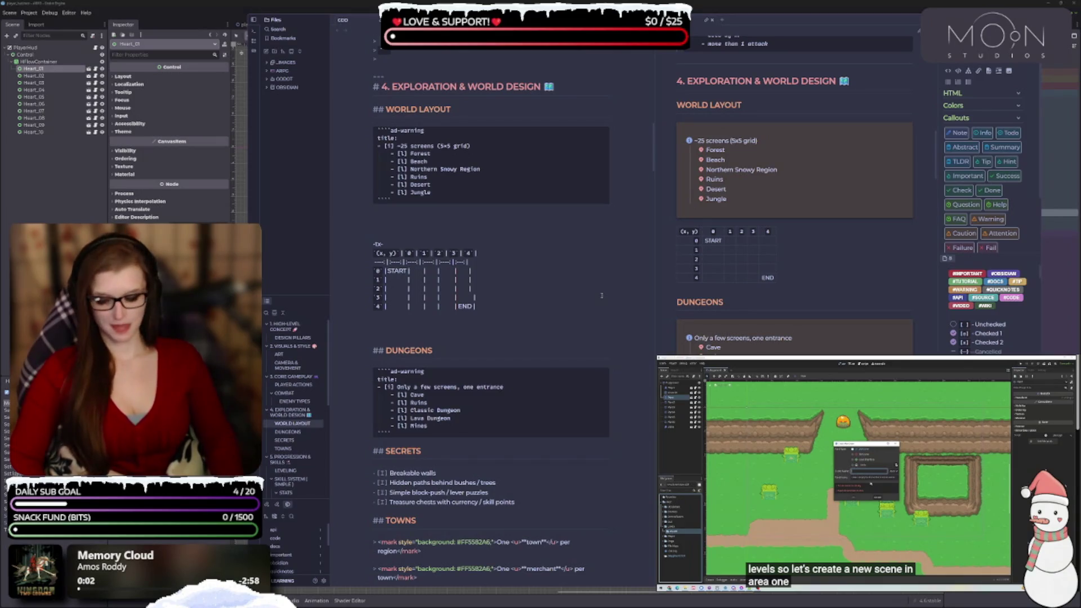
- Enter (1, 0) as the first coordinate cell after START in row 0
type("'")
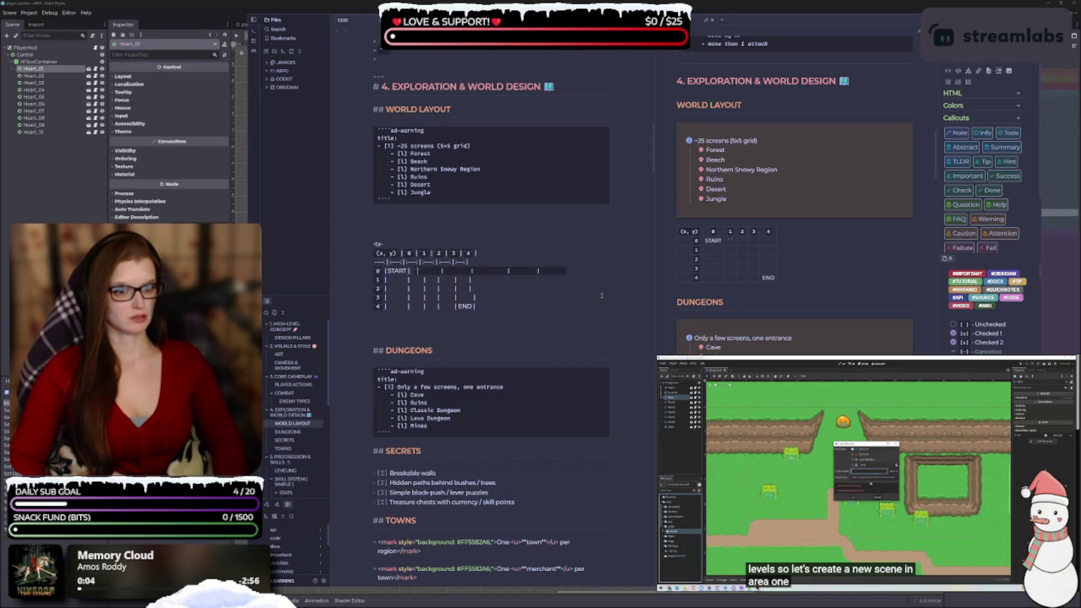
key("BackSpace")
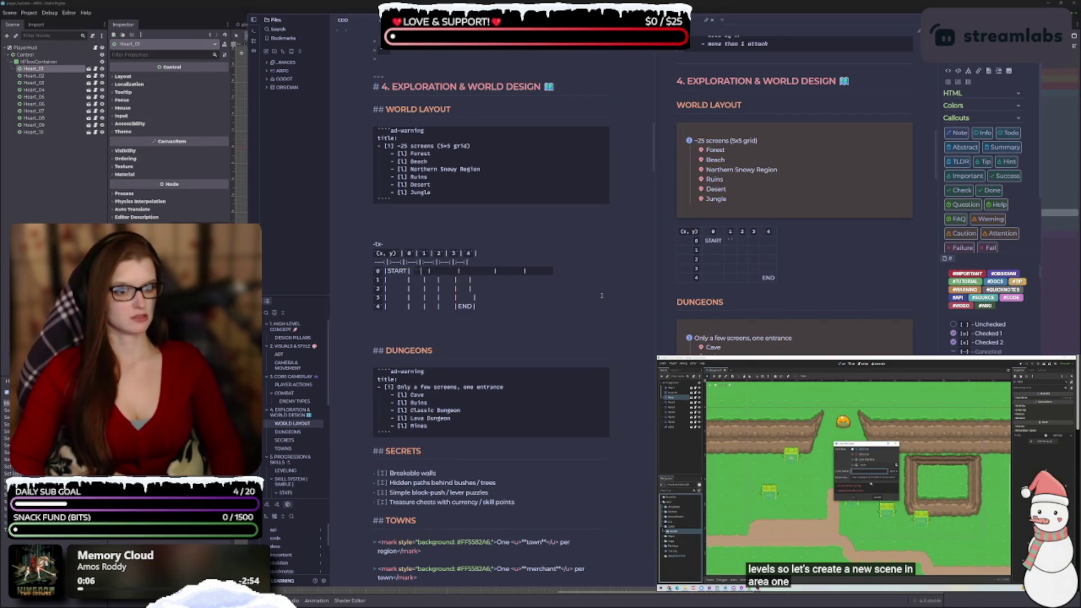
type("C")
type("`")
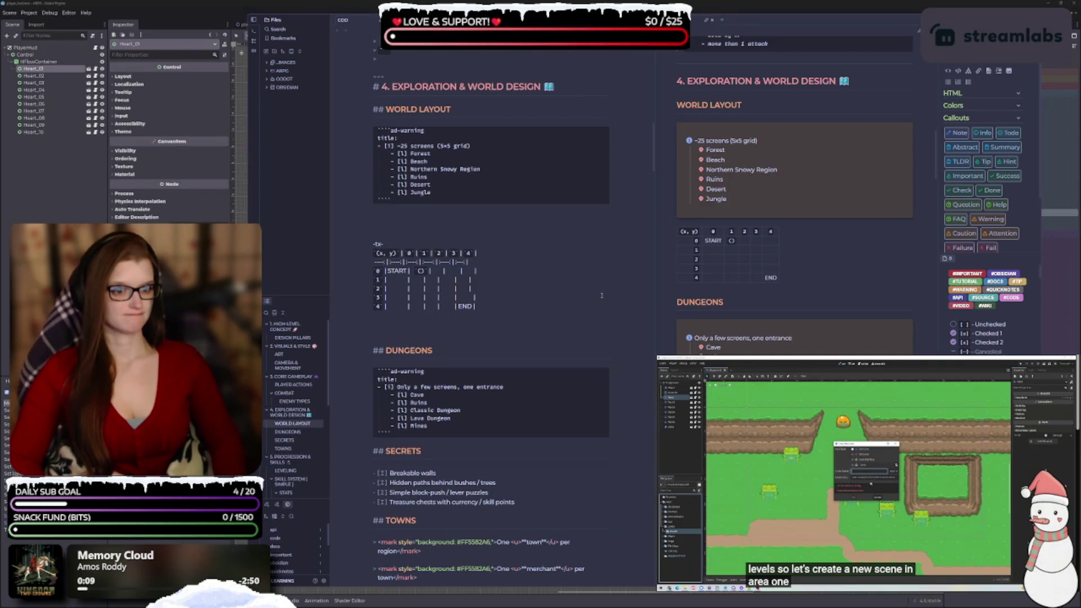
type("0,")
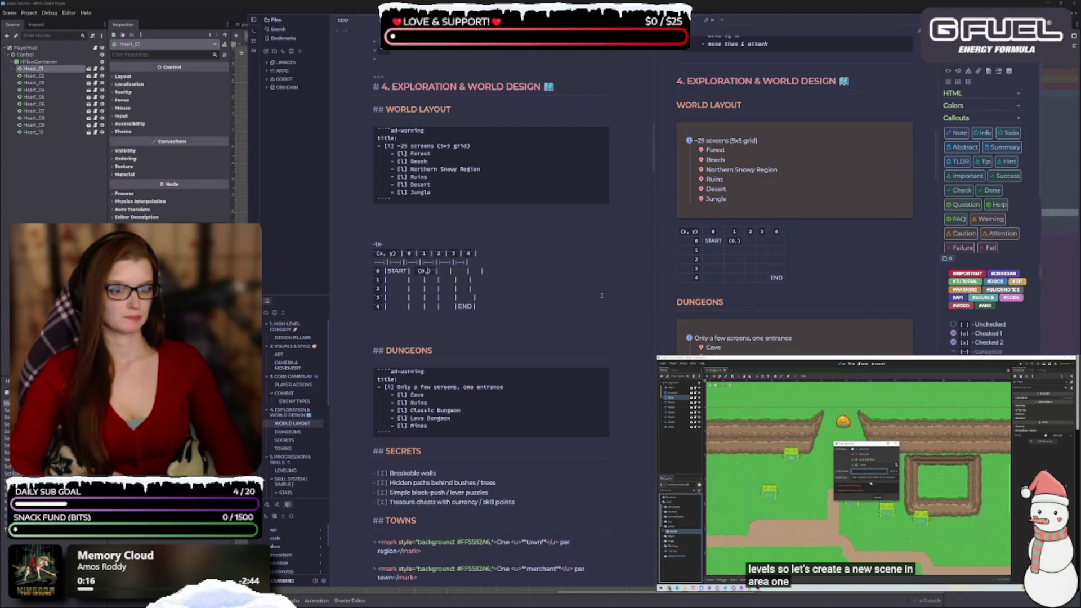
type(" 0")
key("Left")
key("BackSpace")
type("1")
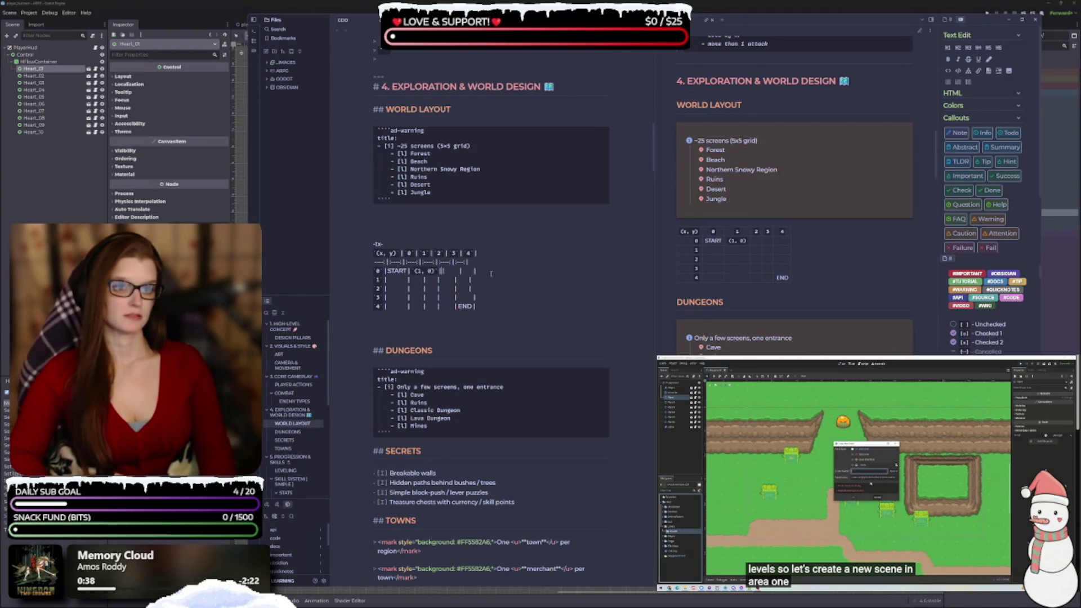
- Fill the remaining three row 0 cells with (1, 0) and widen the separator dashes
key("ctrl+v")
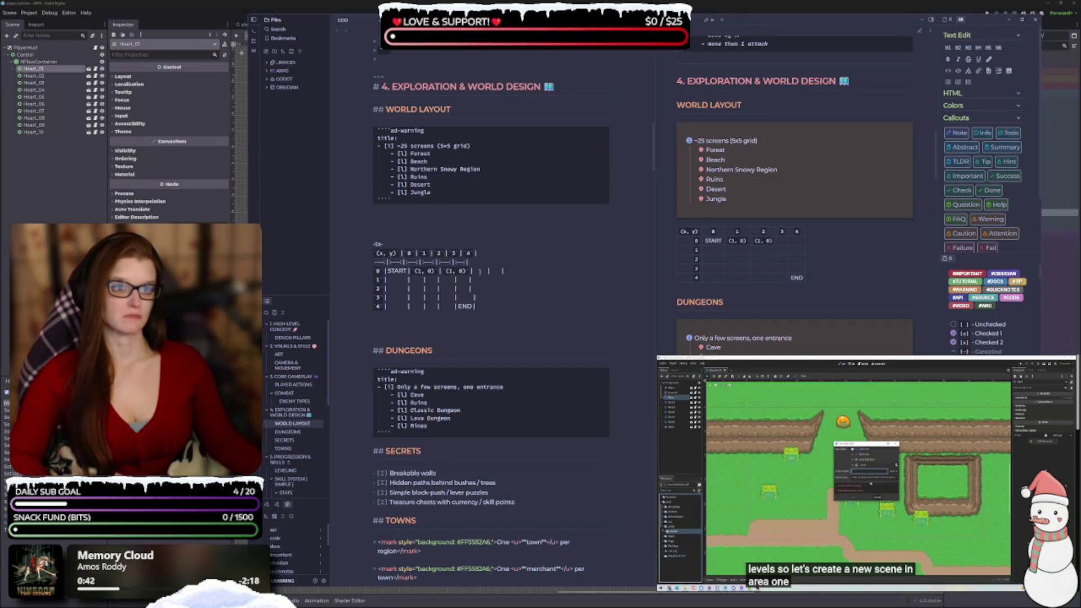
type("(1, 0)")
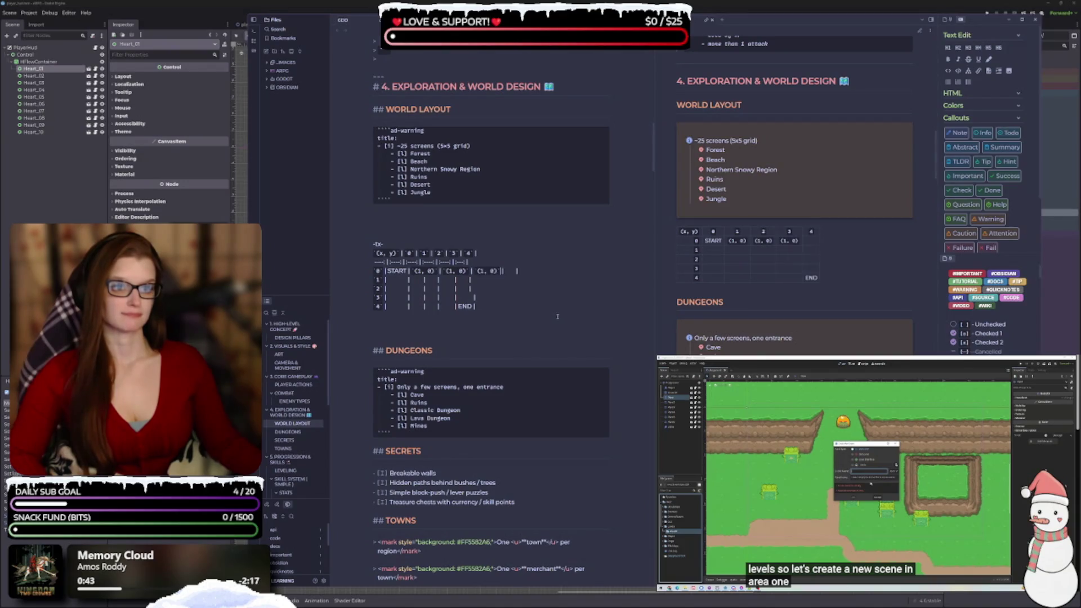
double_click(514, 271)
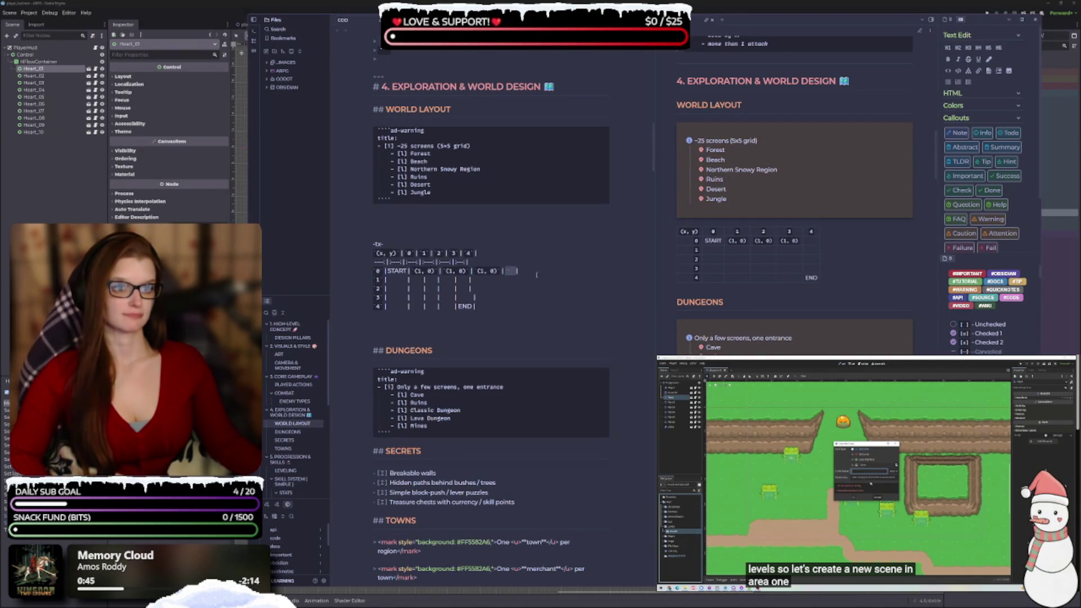
type("`(1, 0)`")
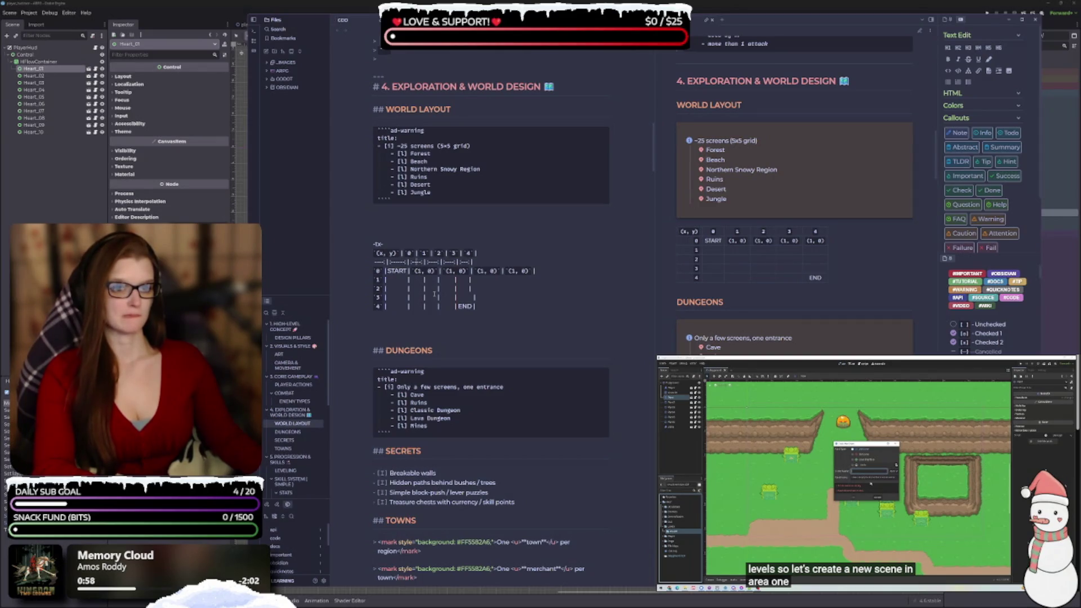
type("----------|")
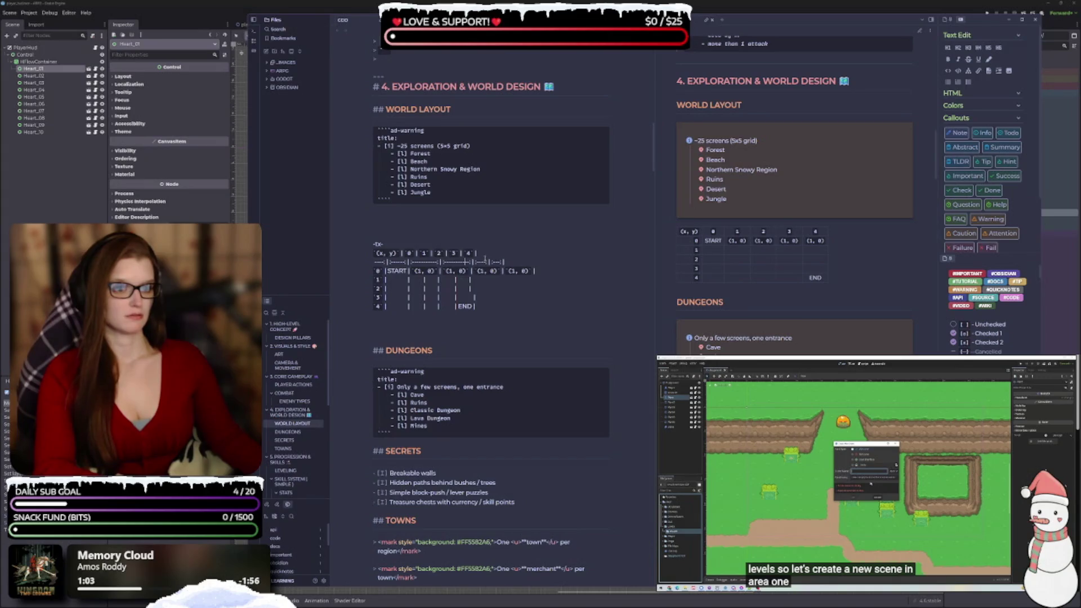
type("----")
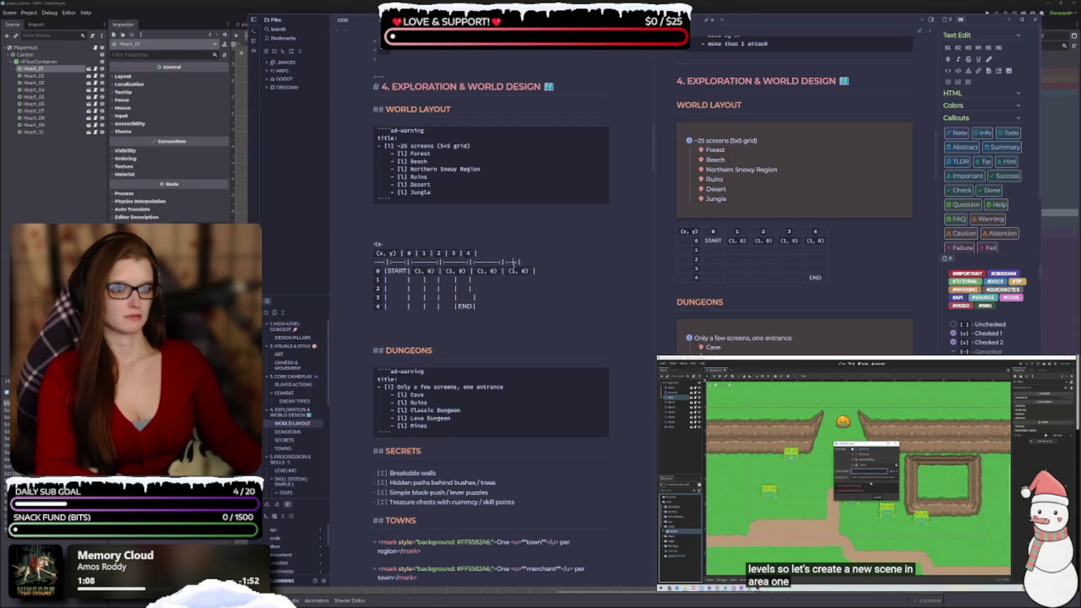
type("------|")
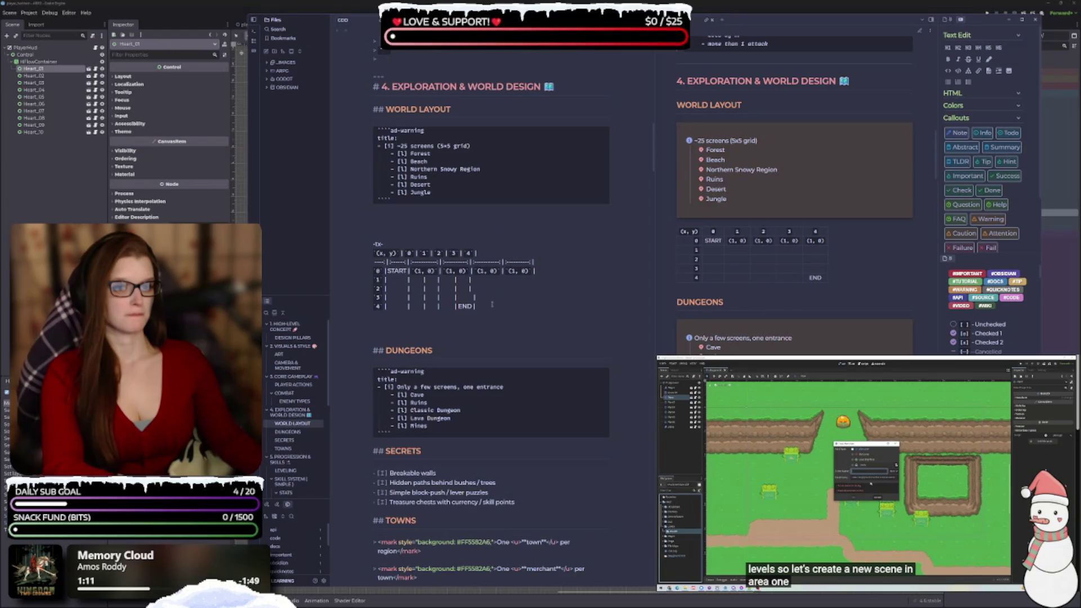
left_click(540, 271)
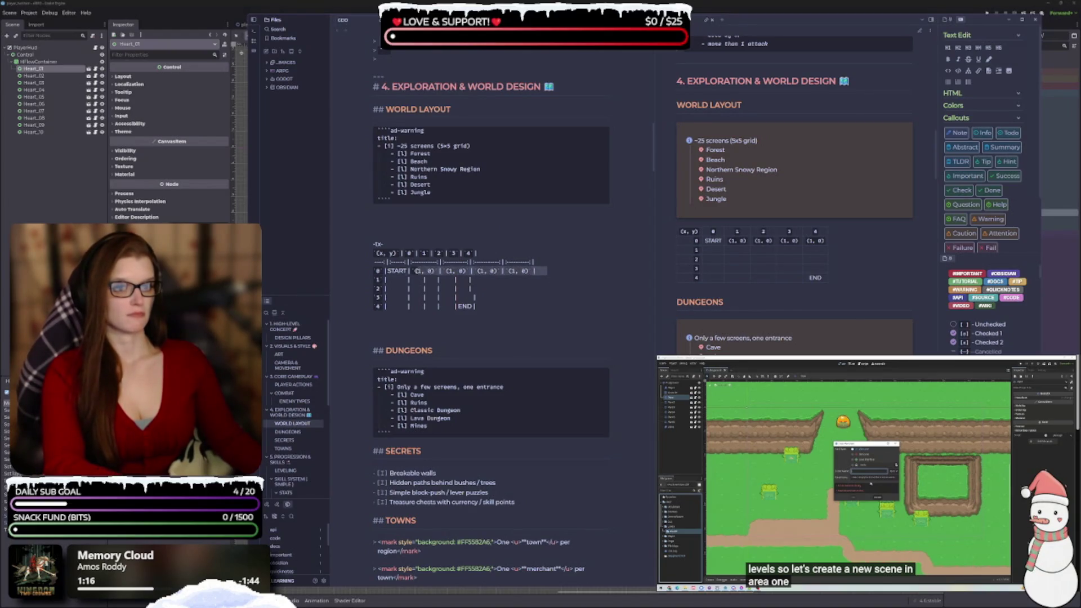
- Paste (1, 0) cells into the empty cells of rows 1 through 4
left_click(414, 271)
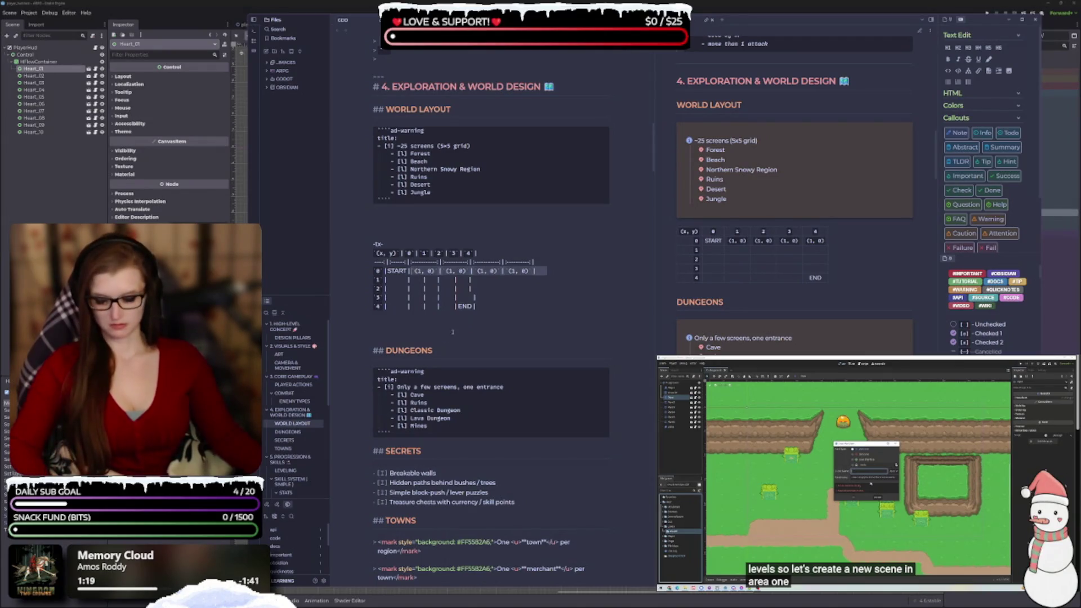
left_click(486, 280)
key("ctrl+v")
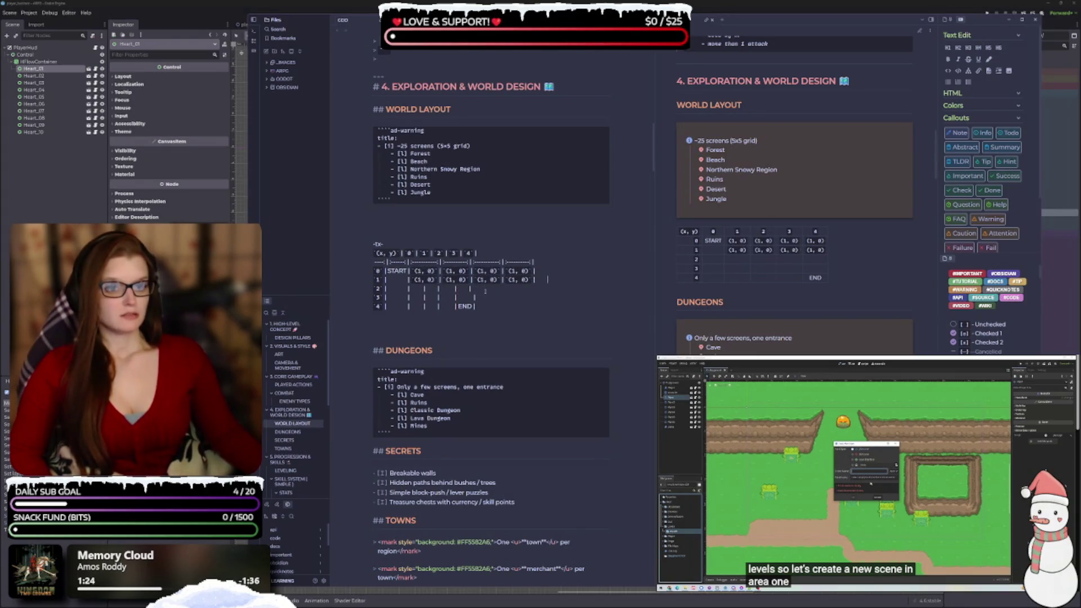
left_click_drag(480, 288, 414, 290)
key("ctrl+v")
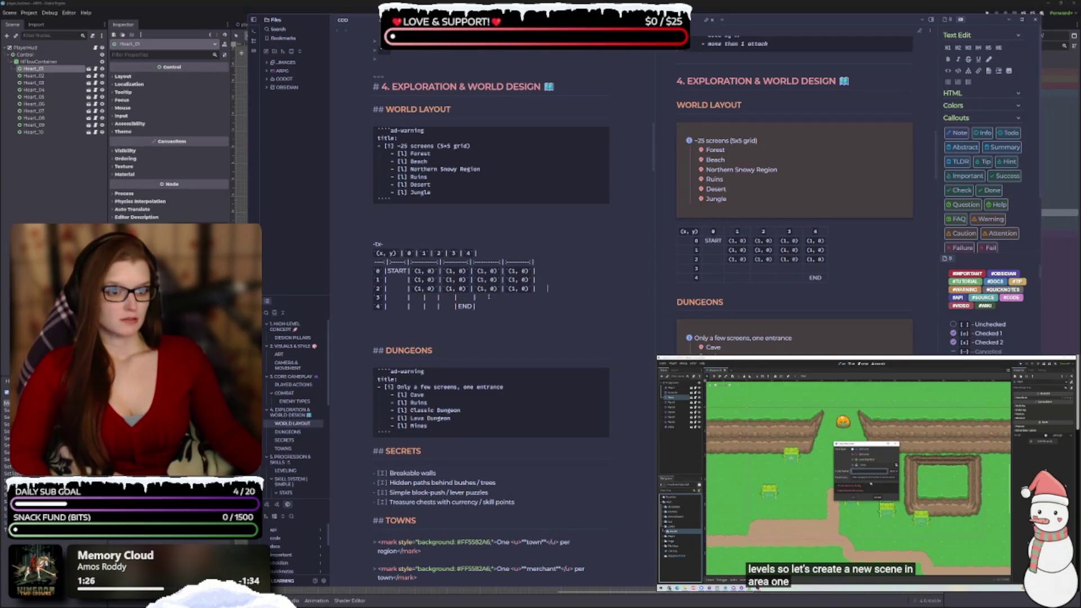
left_click_drag(480, 297, 415, 298)
key("ctrl+v")
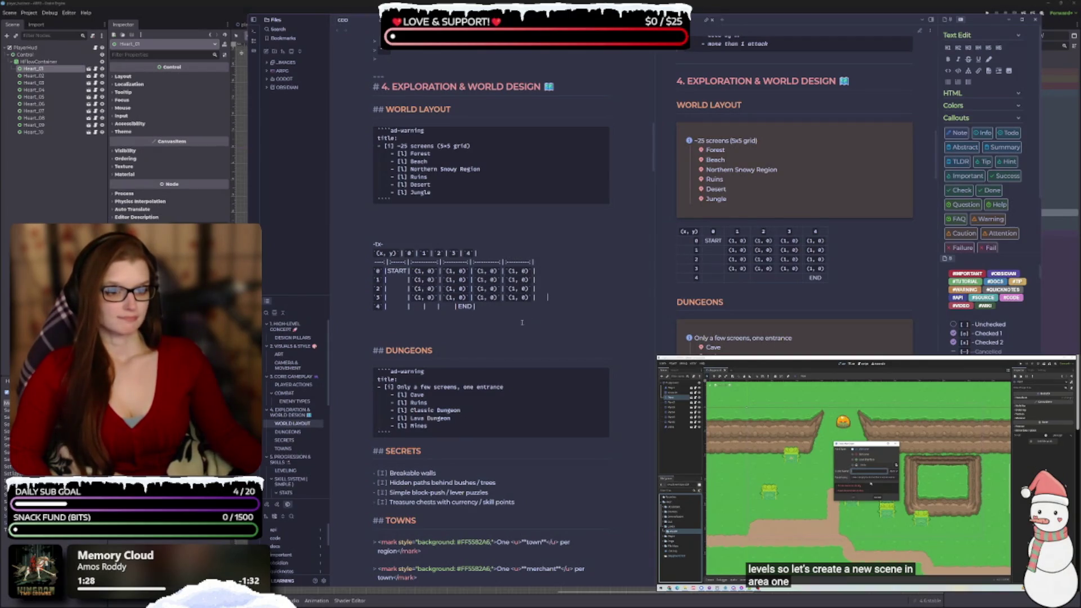
left_click_drag(482, 307, 413, 307)
key("ctrl+v")
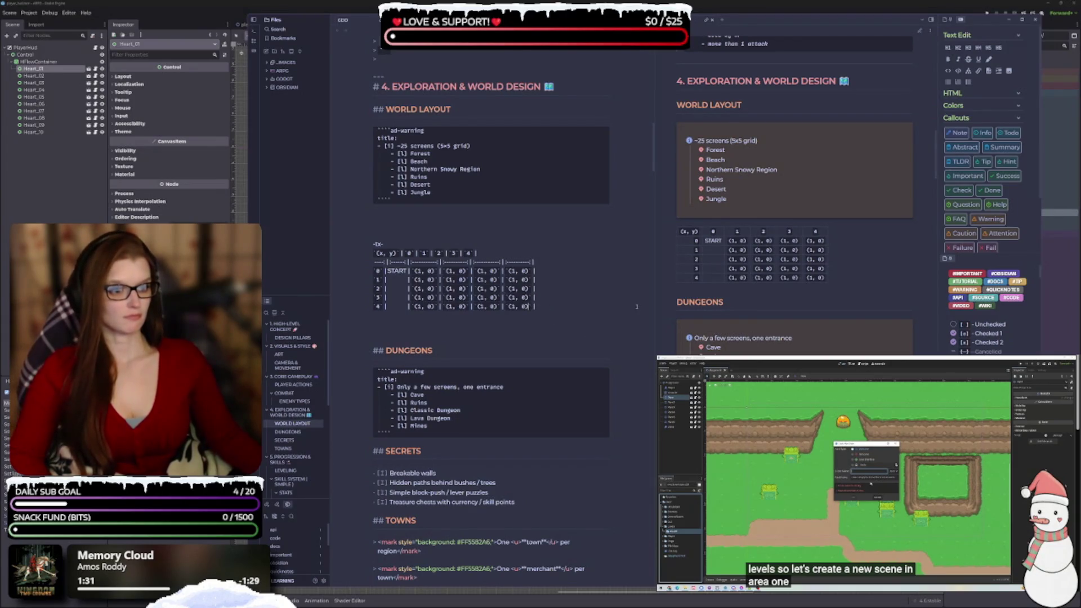
- Try an END label in row 4's last cell, then revert it to (1, 0)
key("BackSpace")
key("BackSpace")
key("BackSpace")
key("BackSpace")
key("BackSpace")
key("BackSpace")
type("END")
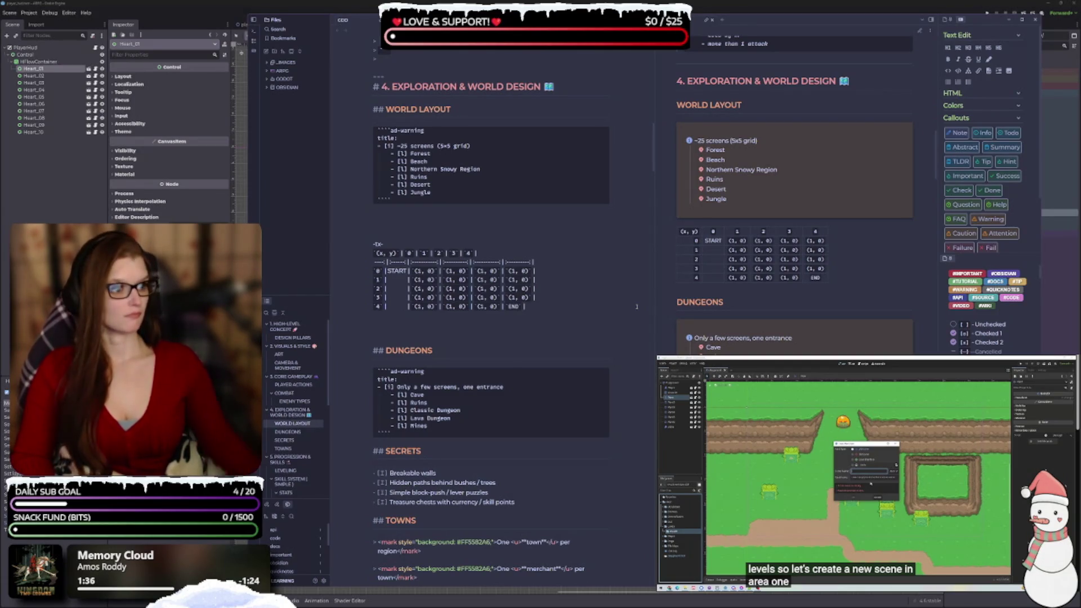
key("BackSpace")
key("BackSpace")
key("ctrl+z")
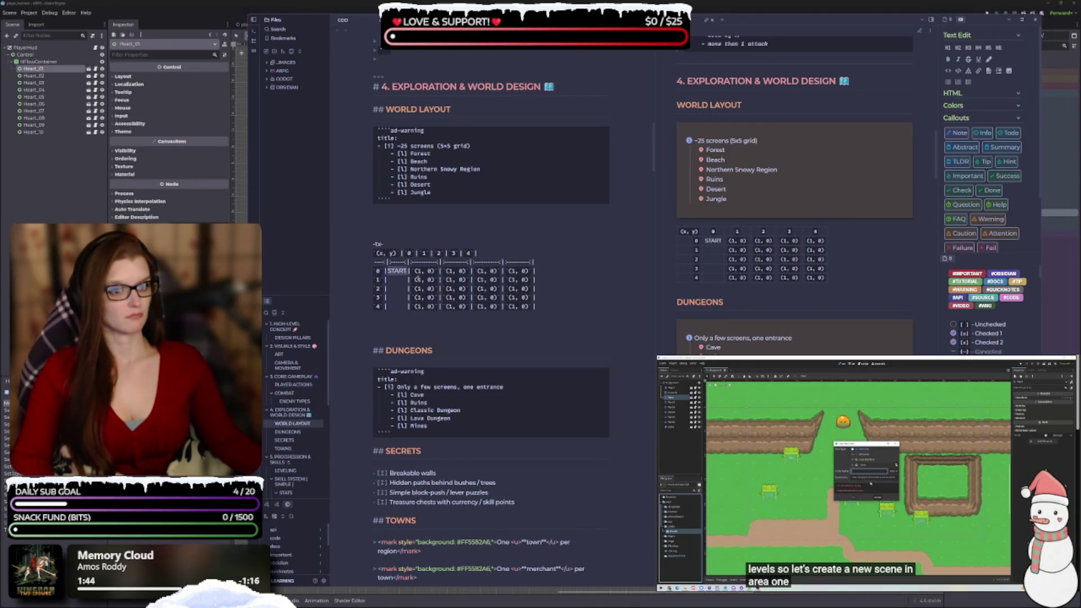
- Copy a (1, 0) cell and replace the START label with it
left_click_drag(432, 271, 413, 271)
key("ctrl+c")
double_click(397, 271)
key("ctrl+v")
- Fill the blank first cell of rows 1 through 4 with (1, 0)
double_click(393, 279)
key("ctrl+v")
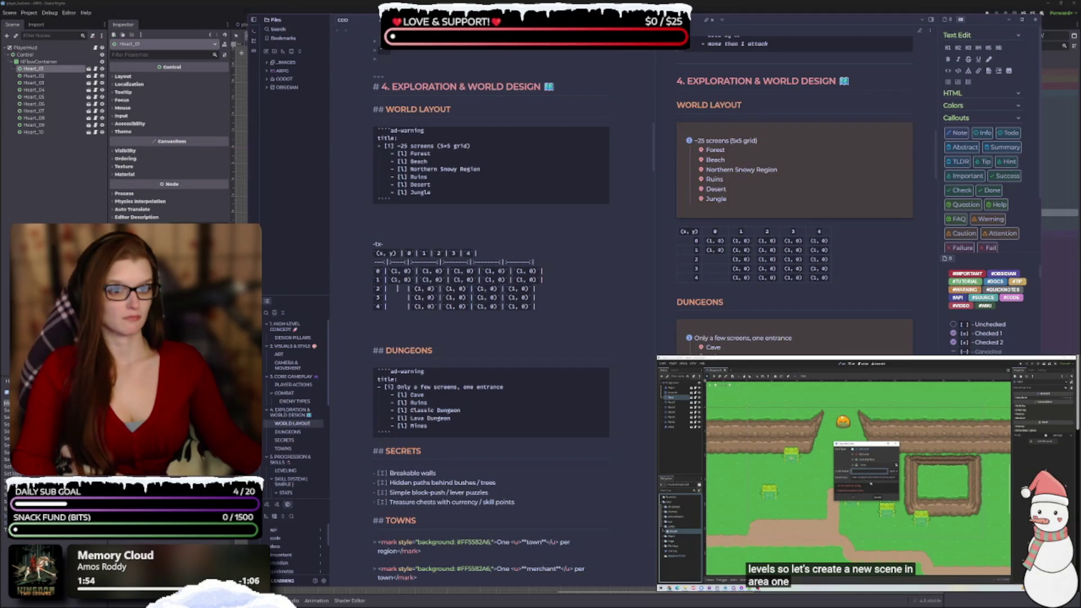
double_click(397, 289)
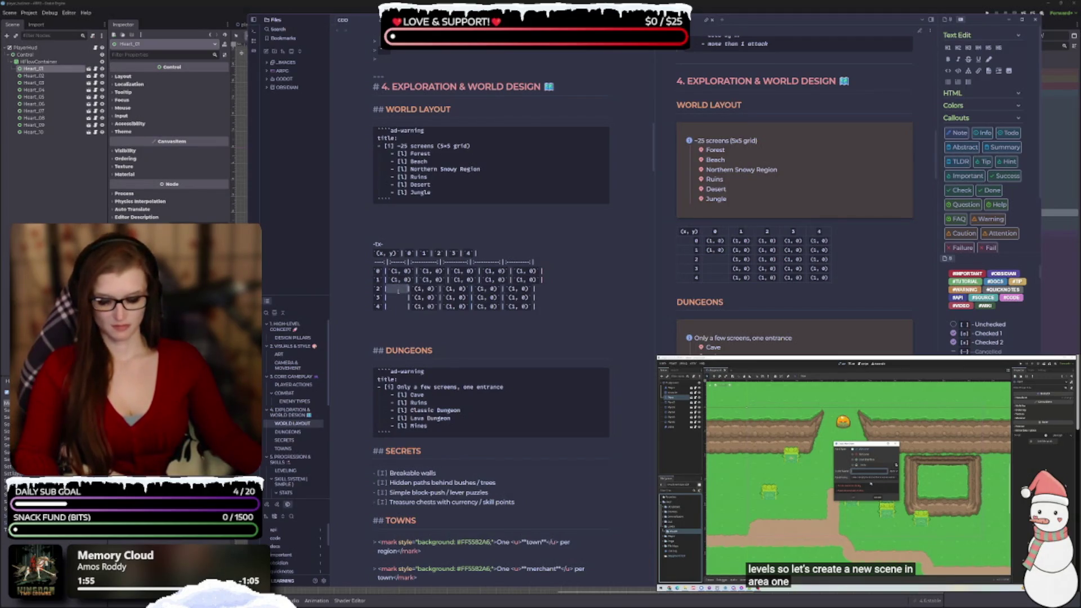
key("ctrl+v")
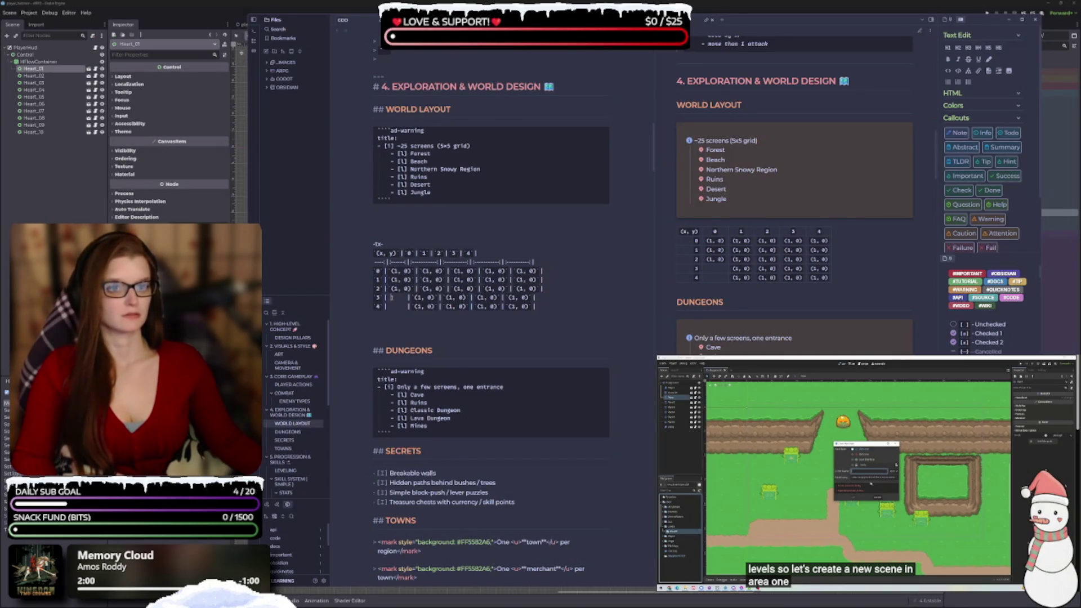
left_click(397, 297)
key("ctrl+v")
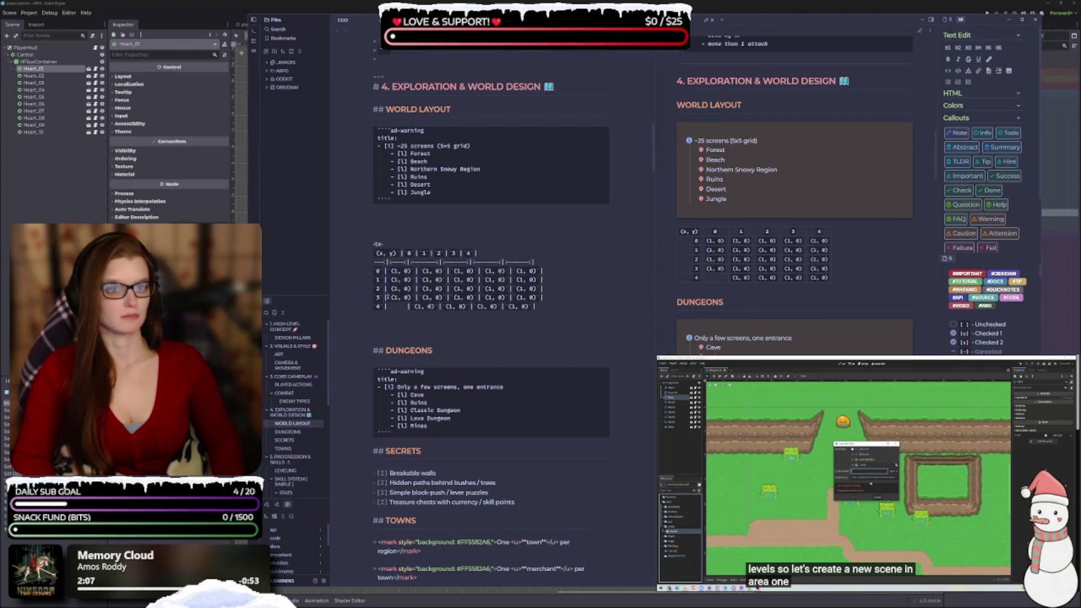
left_click_drag(386, 306, 409, 307)
key("ctrl+v")
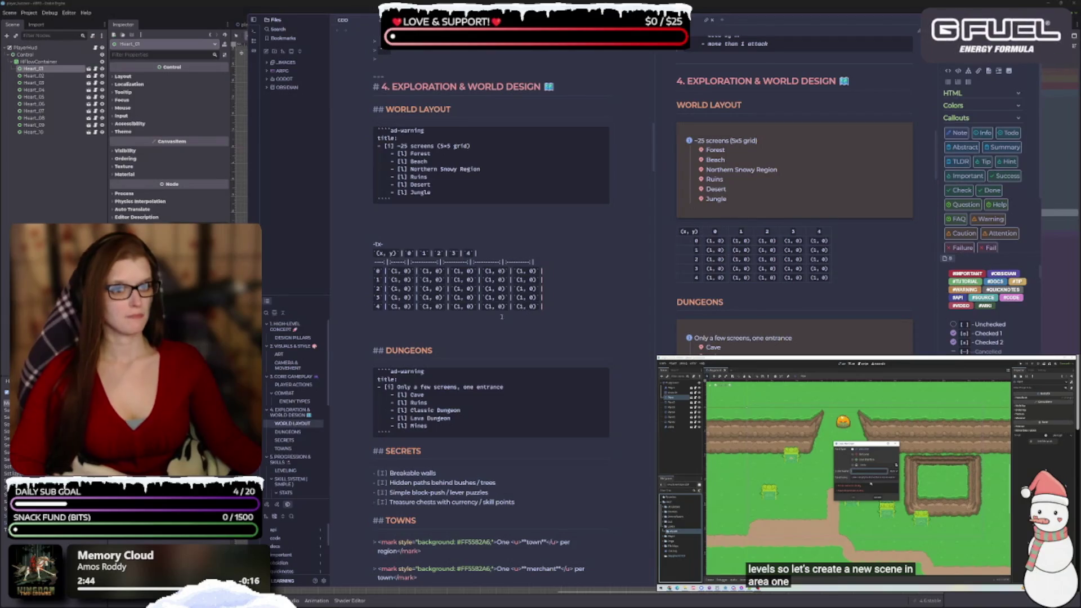
- Add :|: alignment colons to the separator row and line up row 1 with row 0
type(":|:")
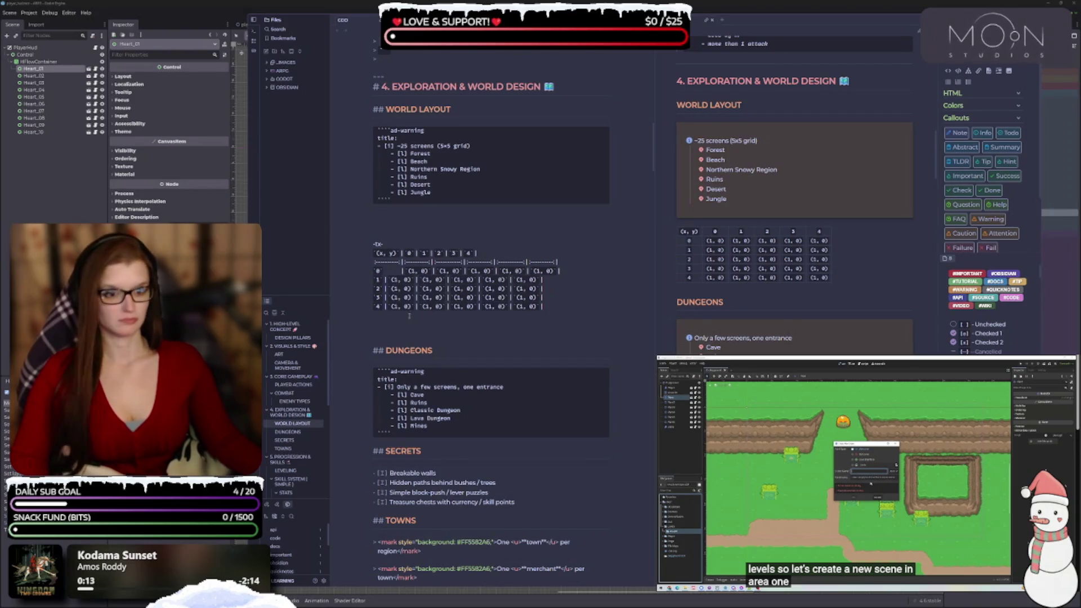
key("BackSpace")
key("BackSpace")
key("BackSpace")
key("BackSpace")
key("BackSpace")
key("BackSpace")
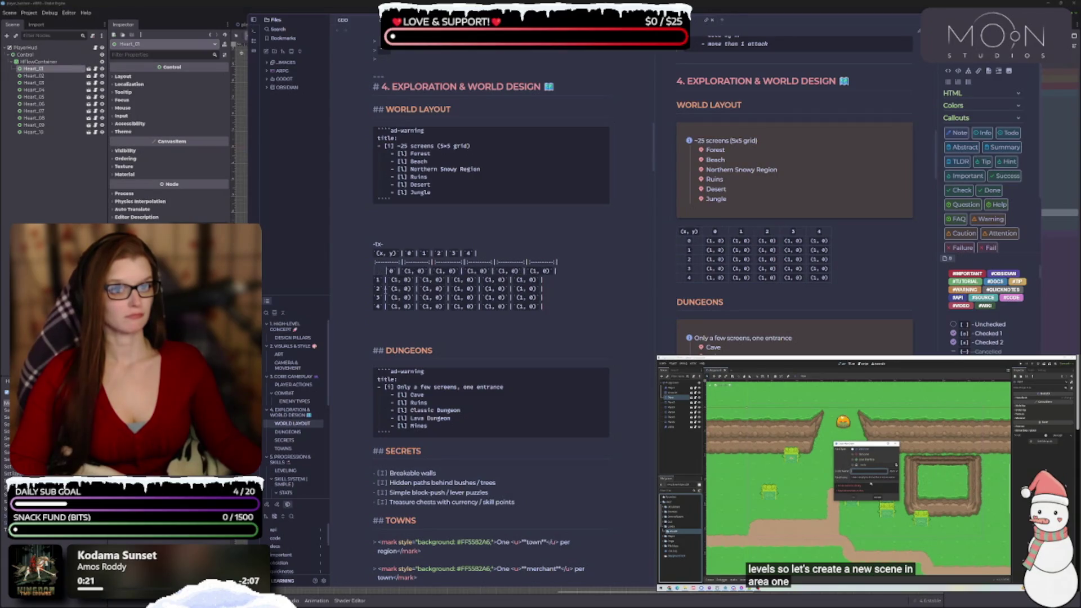
key("Down")
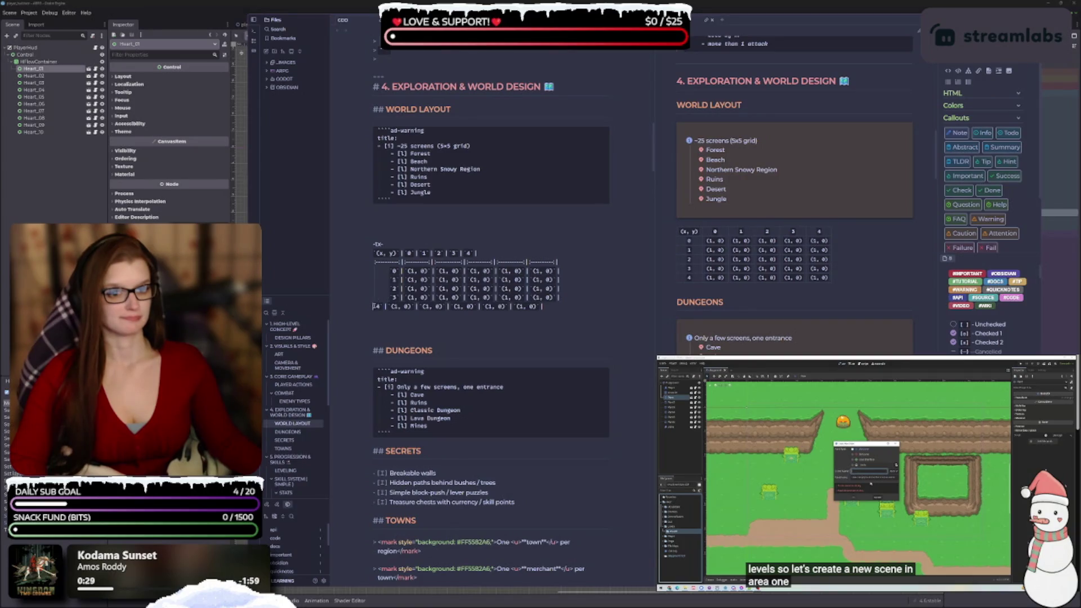
left_click(403, 331)
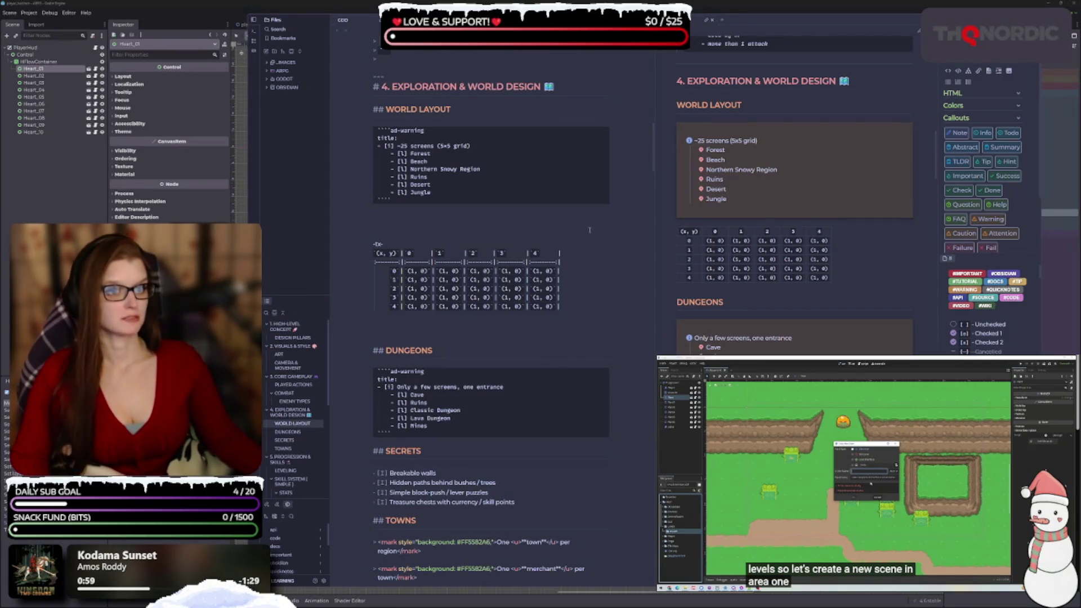
scroll(516, 270, "down", 1)
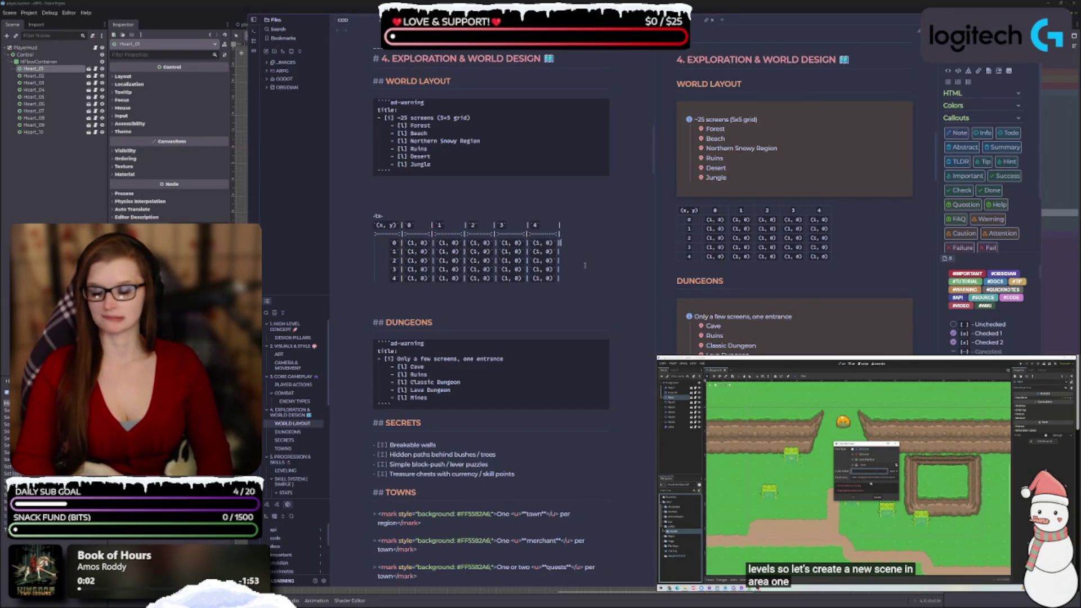
- Start a pipe line under row 0, undoing unwanted layout changes until the preview table renders
key("ctrl+v")
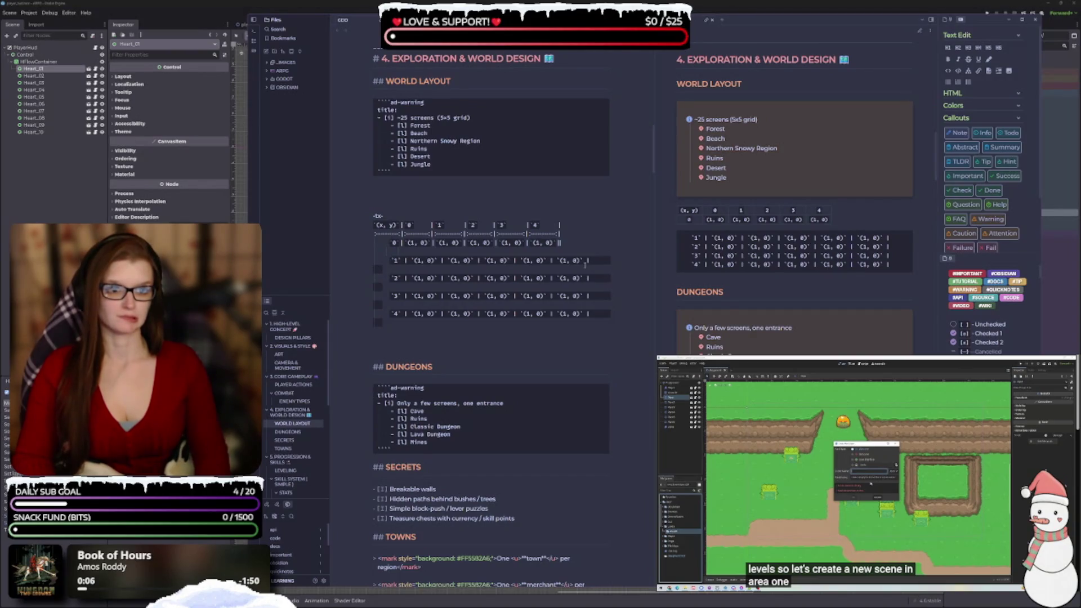
key("ctrl+z")
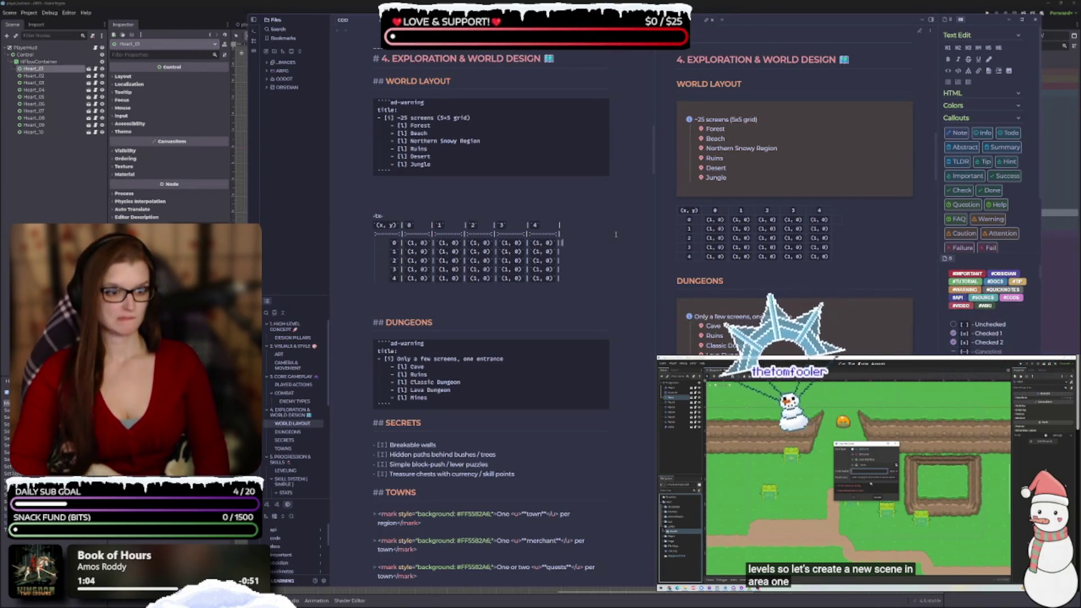
type("\\")
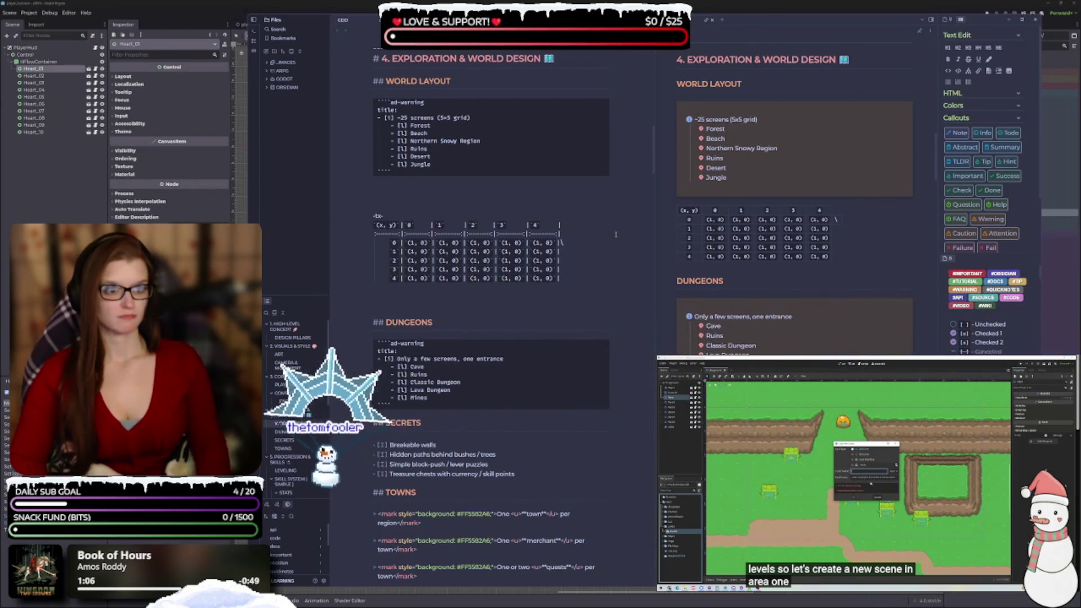
key("Return")
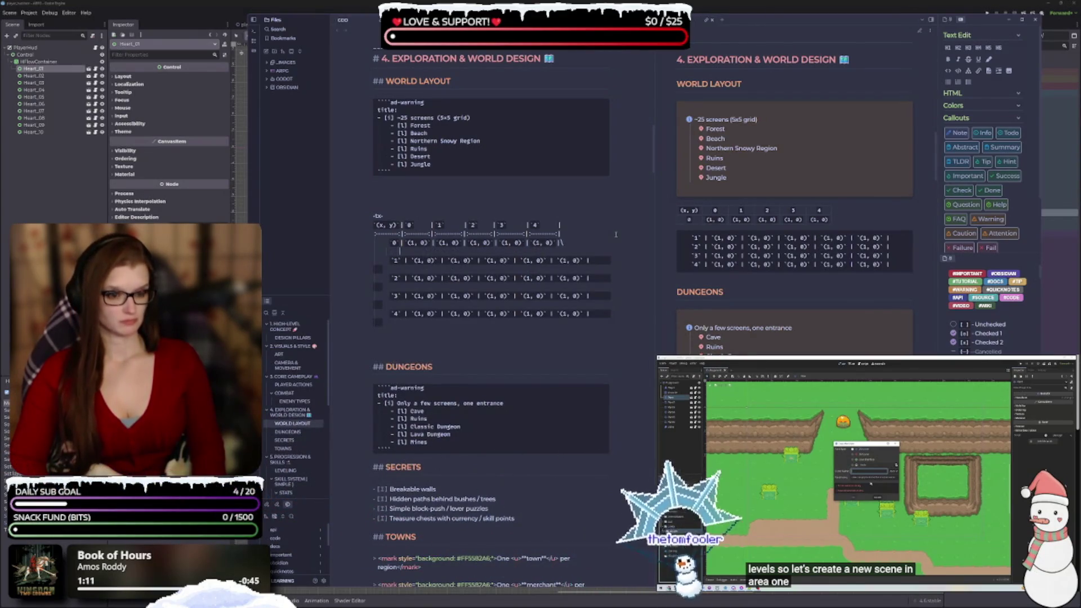
type("|")
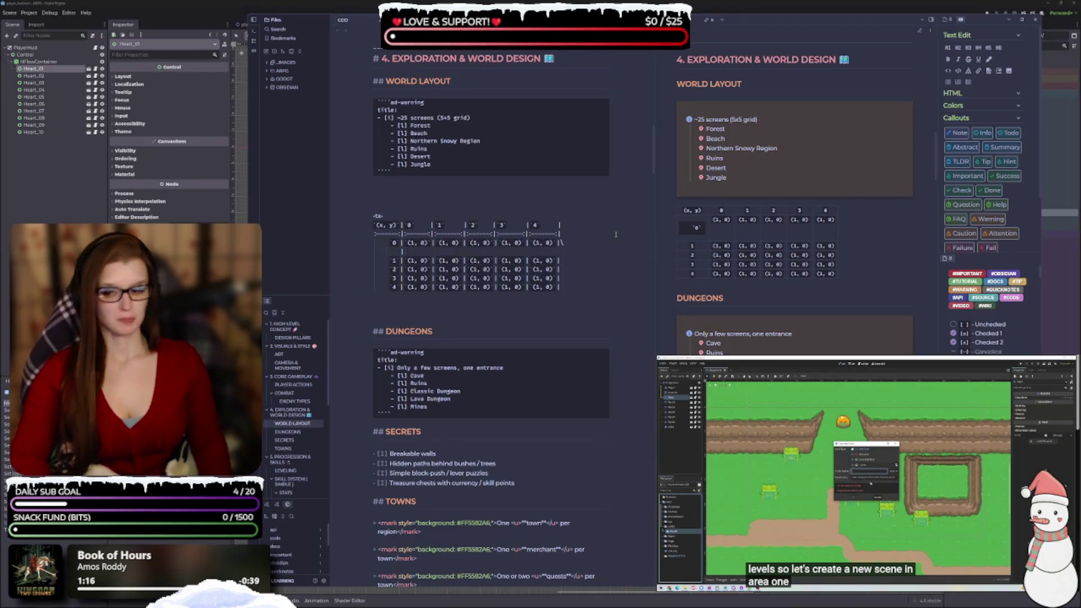
key("ctrl+z")
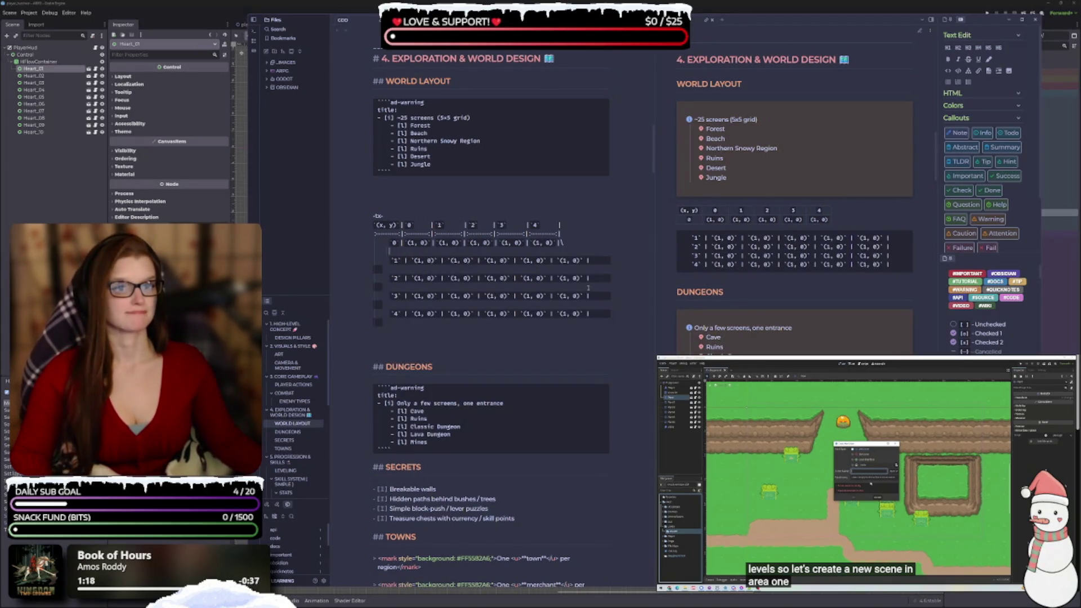
key("ctrl+z")
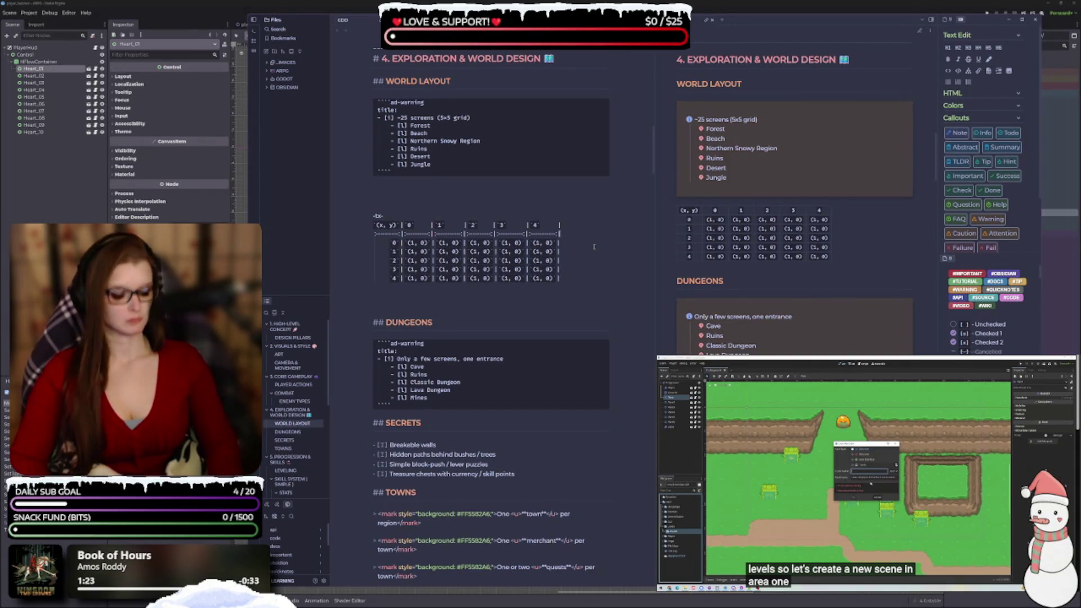
key("ctrl+z")
key("ctrl+z")
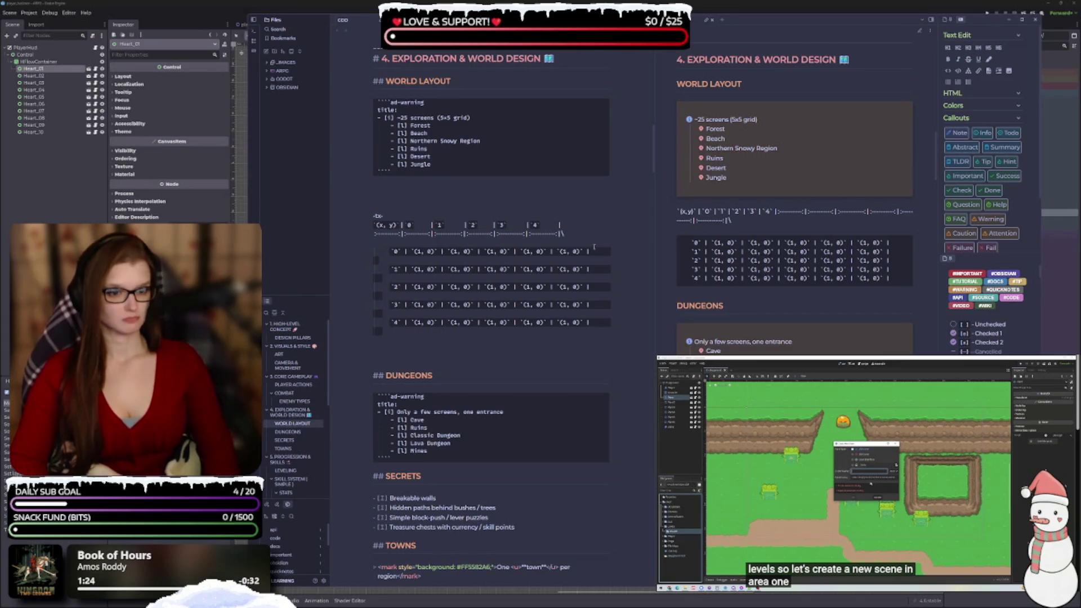
key("ctrl+z")
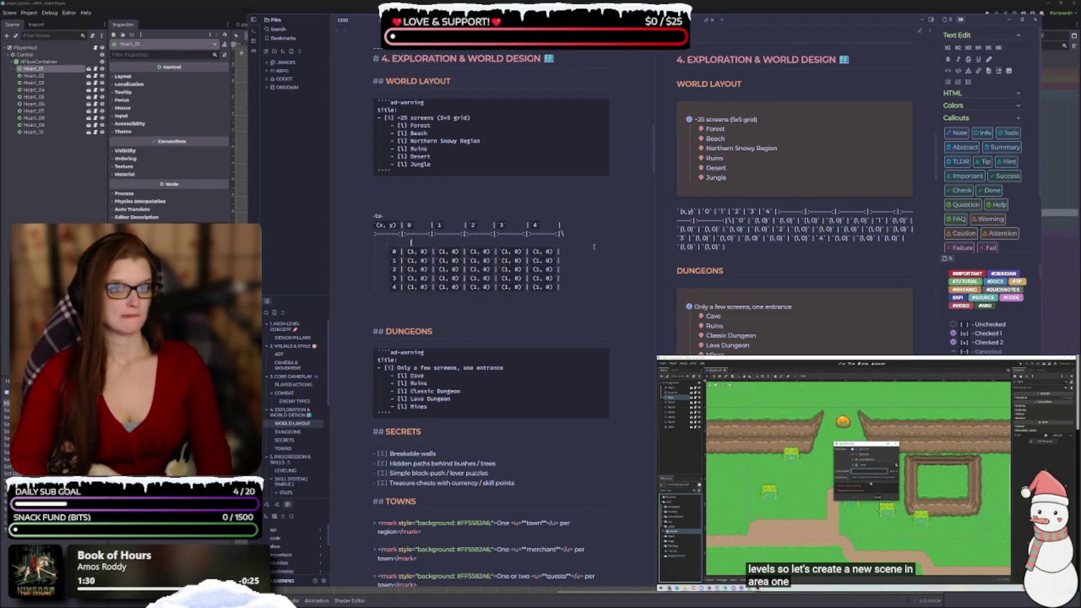
key("ctrl+z")
key("ctrl+z")
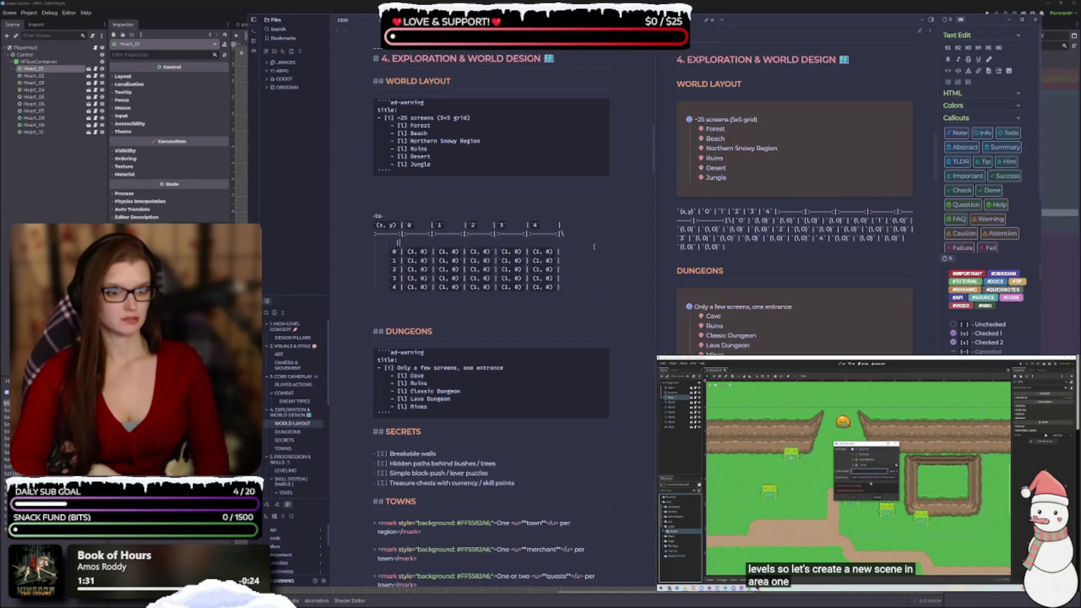
- Add a ||| empty row under the header separator and delete the stray backslash
type("||")
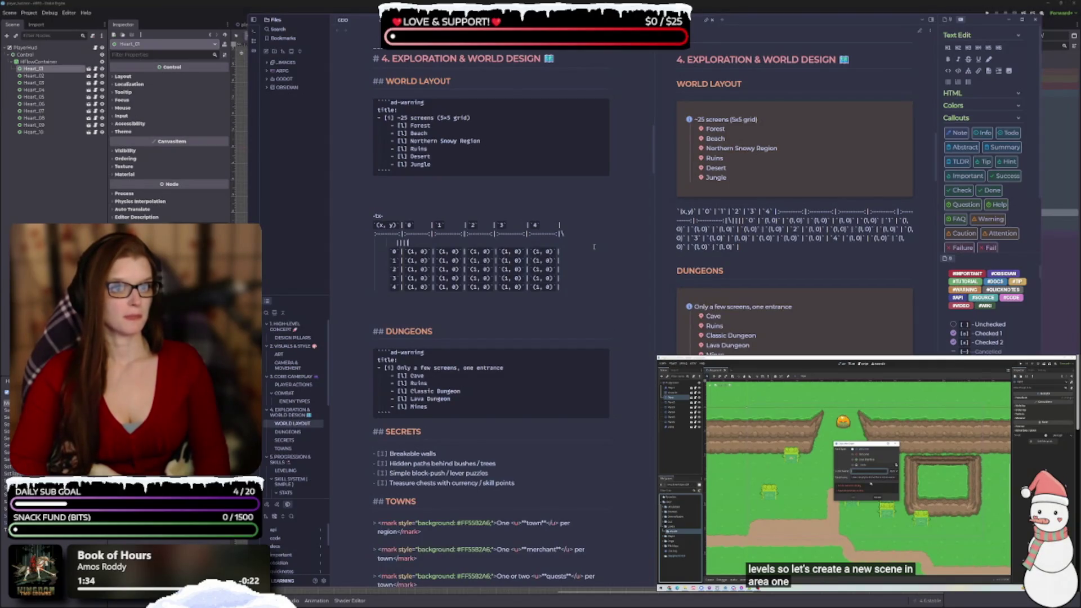
type("||")
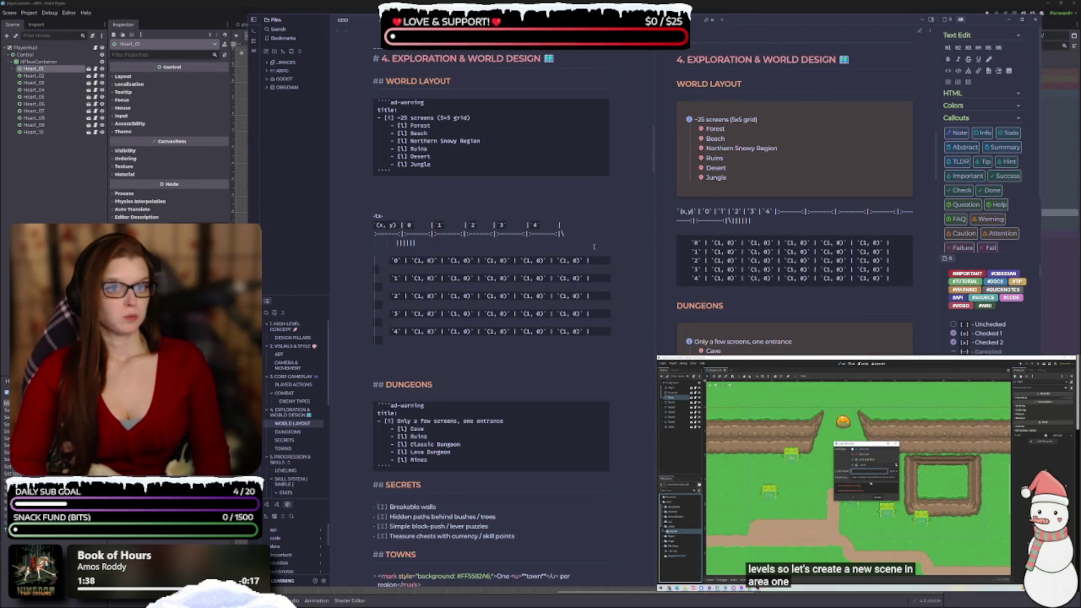
key("ctrl+z")
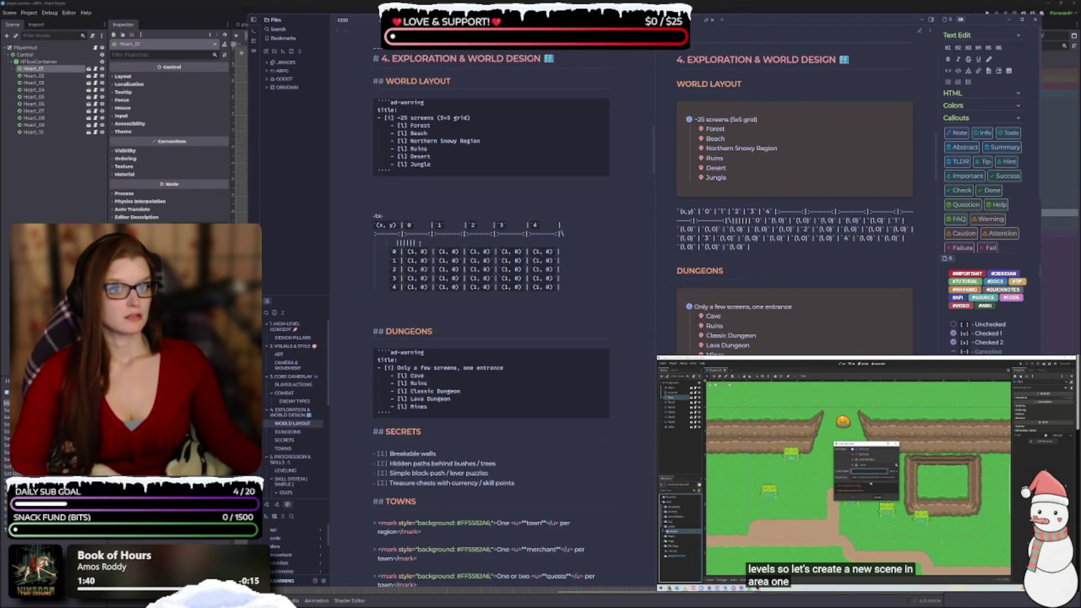
key("ctrl+z")
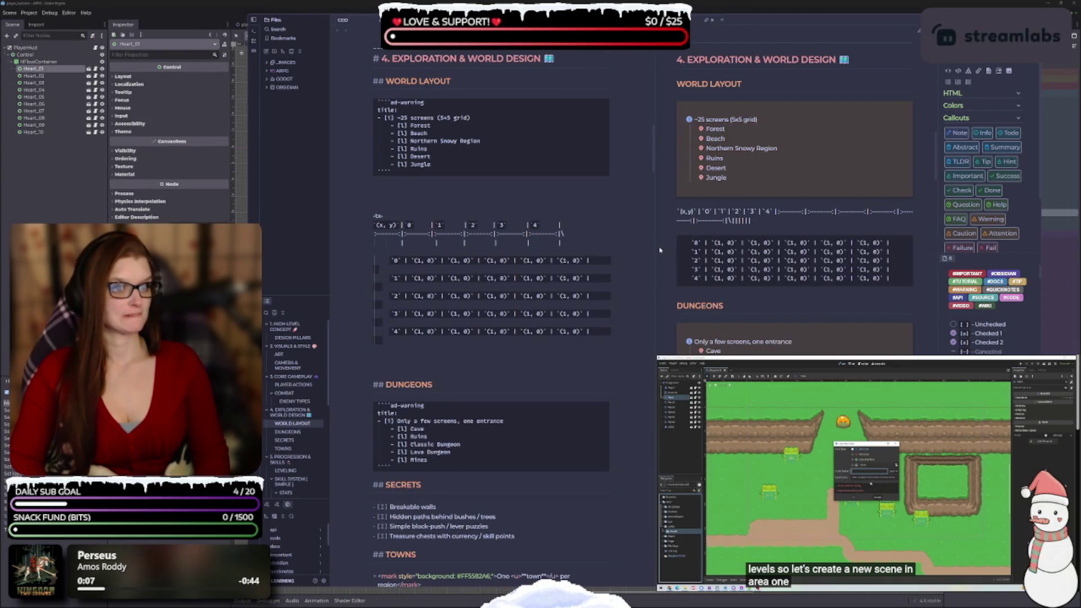
key("ctrl+z")
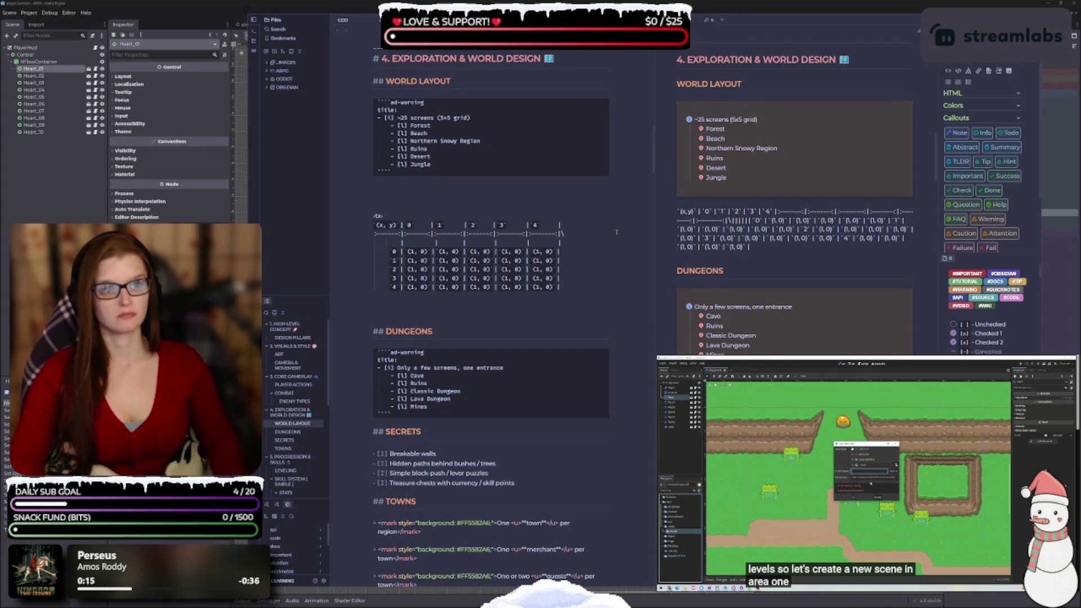
key("BackSpace")
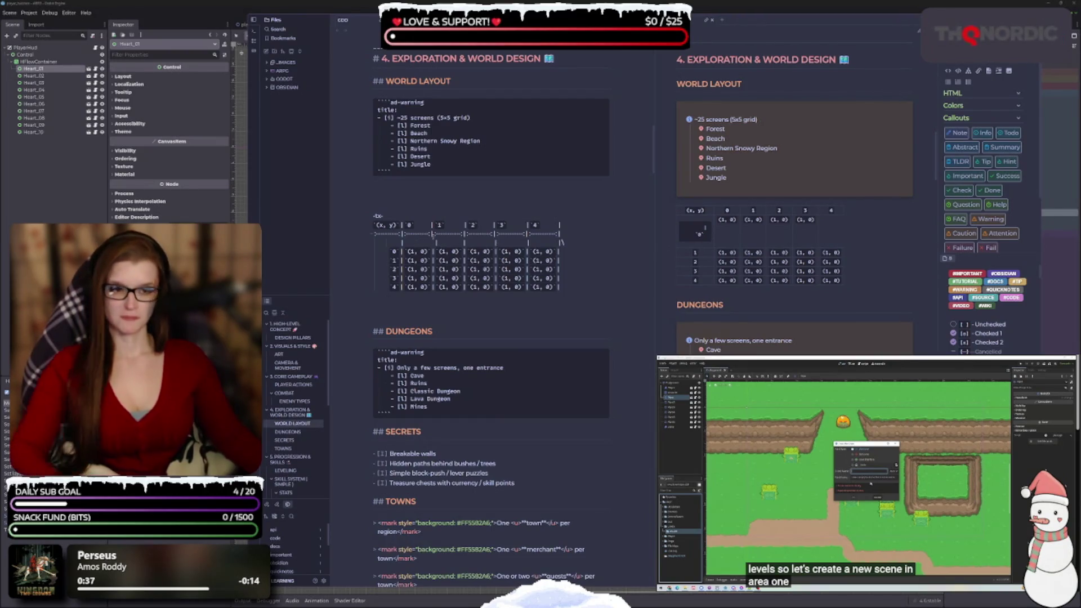
key("Return")
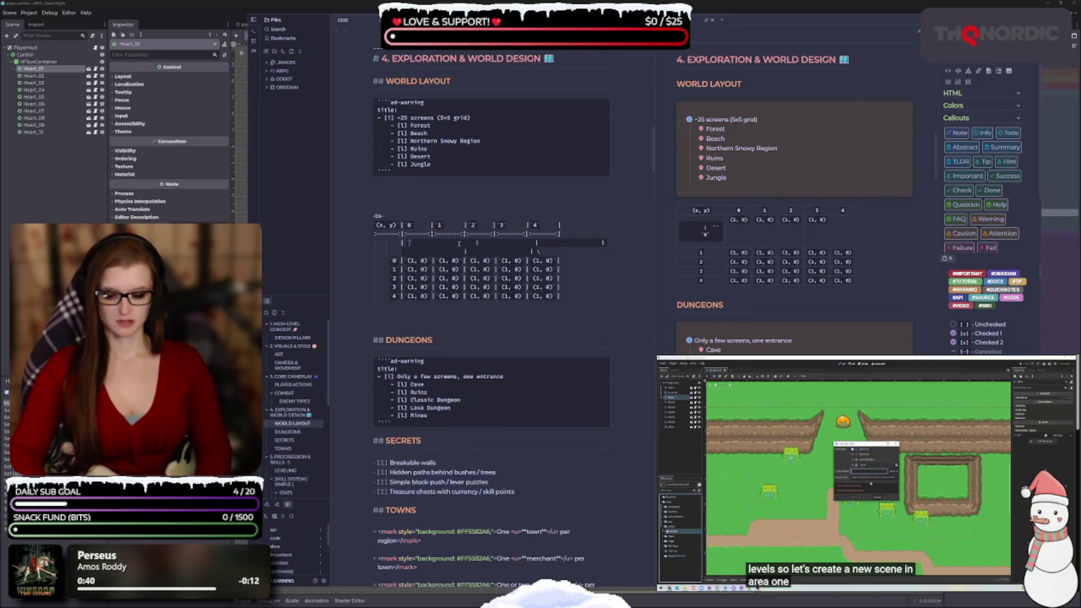
key("BackSpace")
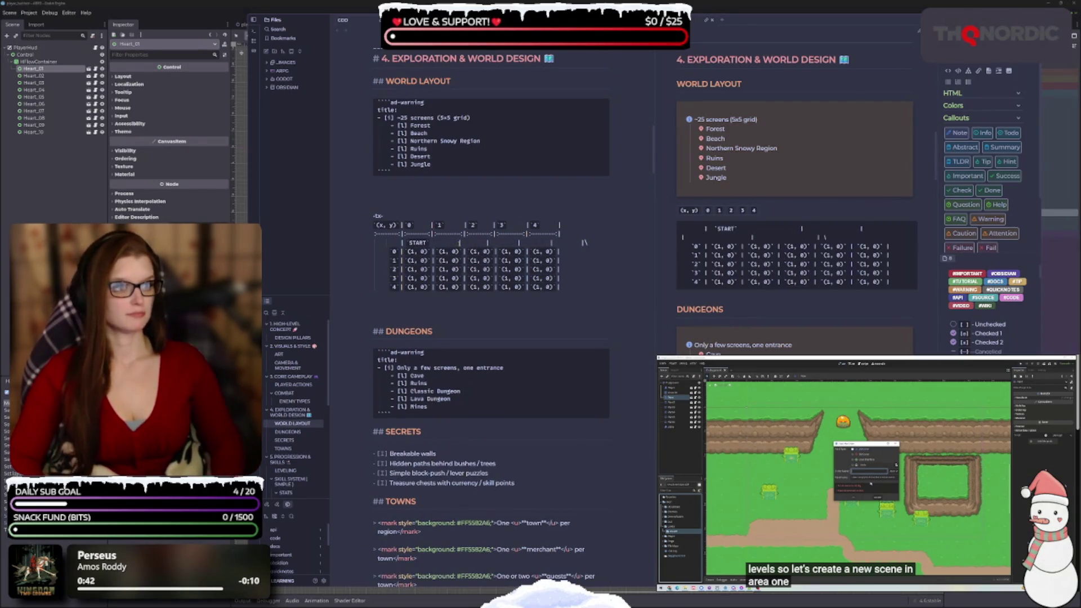
key("BackSpace")
key("BackSpace")
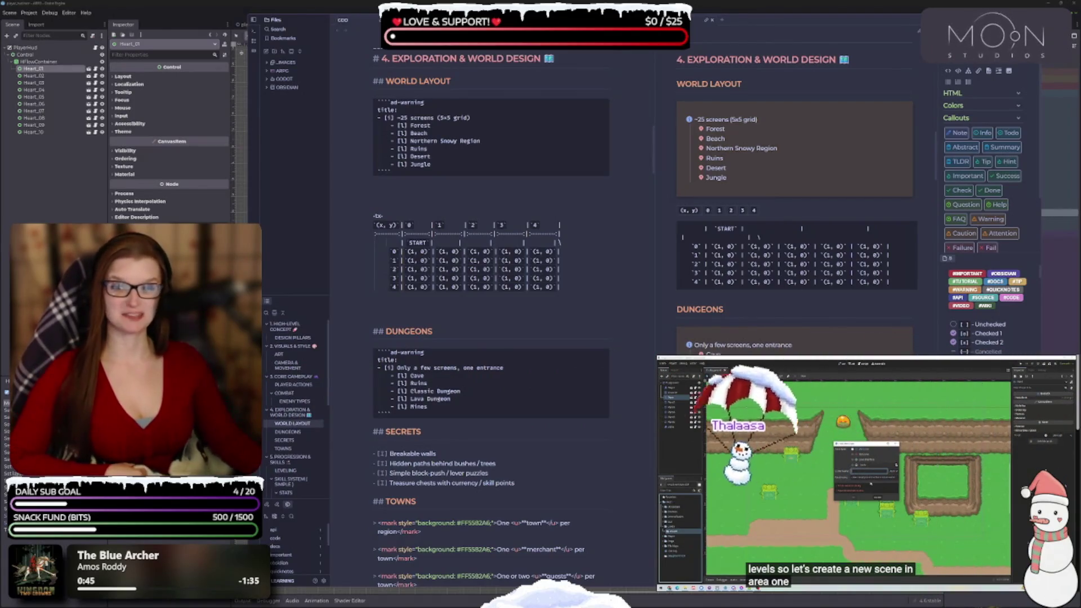
key("ctrl+z")
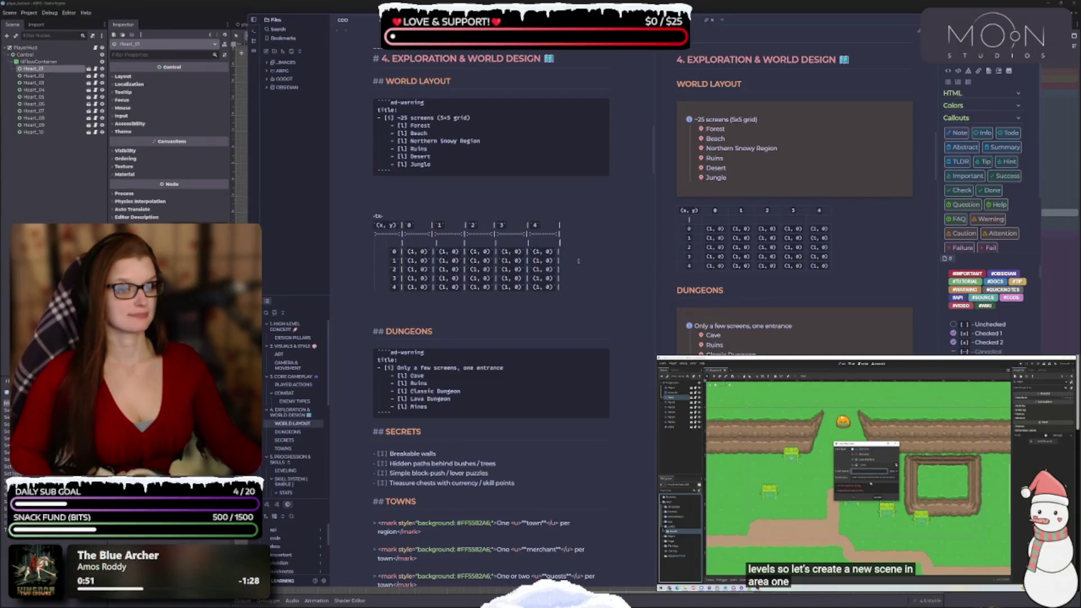
- Undo the empty row's spacing and pipes, reverting a pasted spaced layout of rows 1–4
key("ctrl+z")
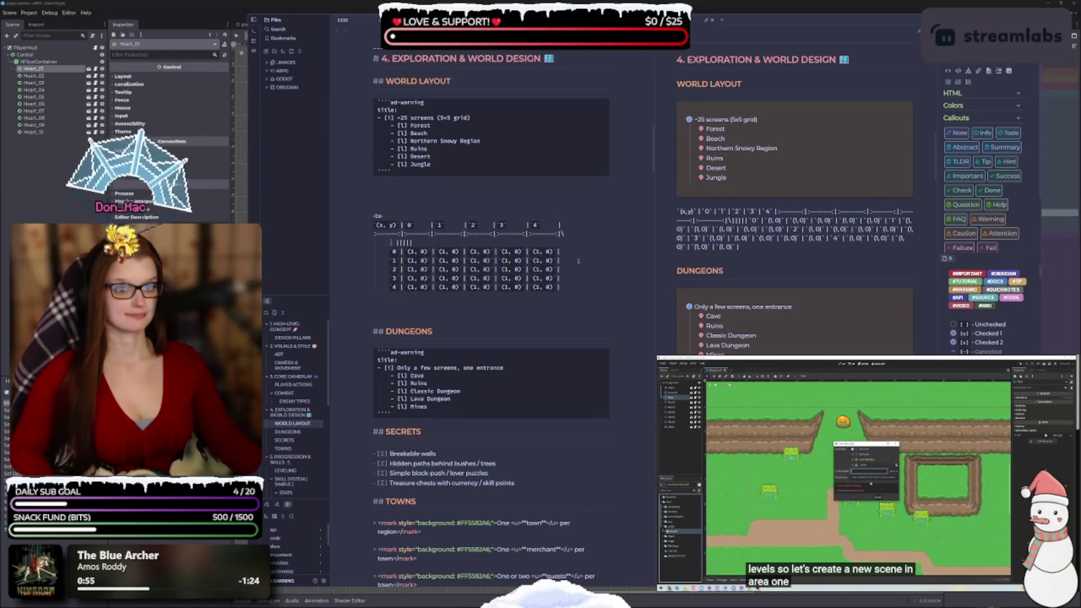
key("ctrl+z")
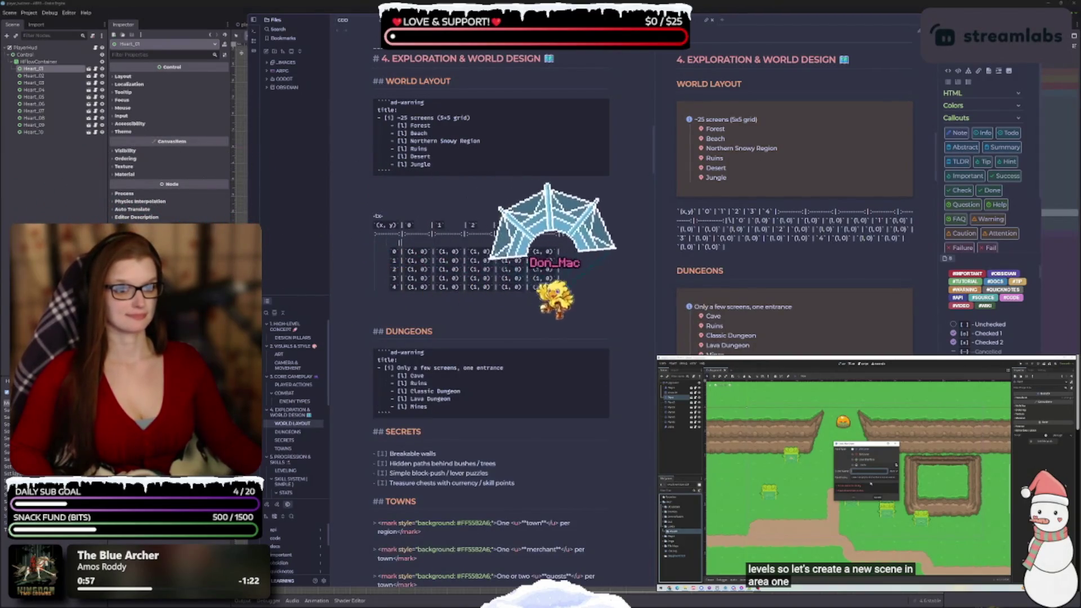
key("ctrl+z")
key("ctrl+z")
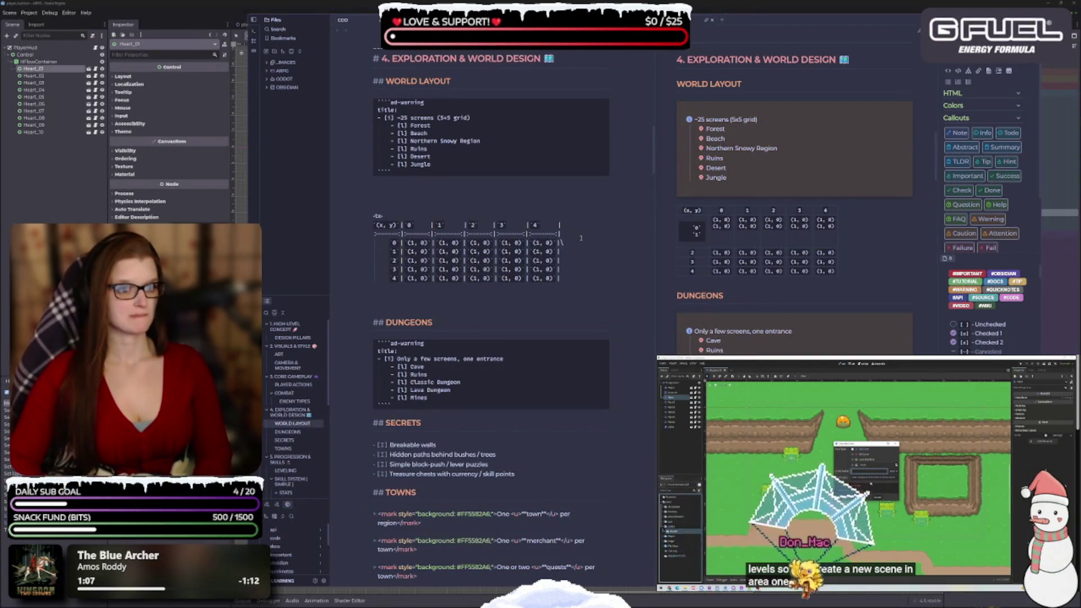
key("ctrl+v")
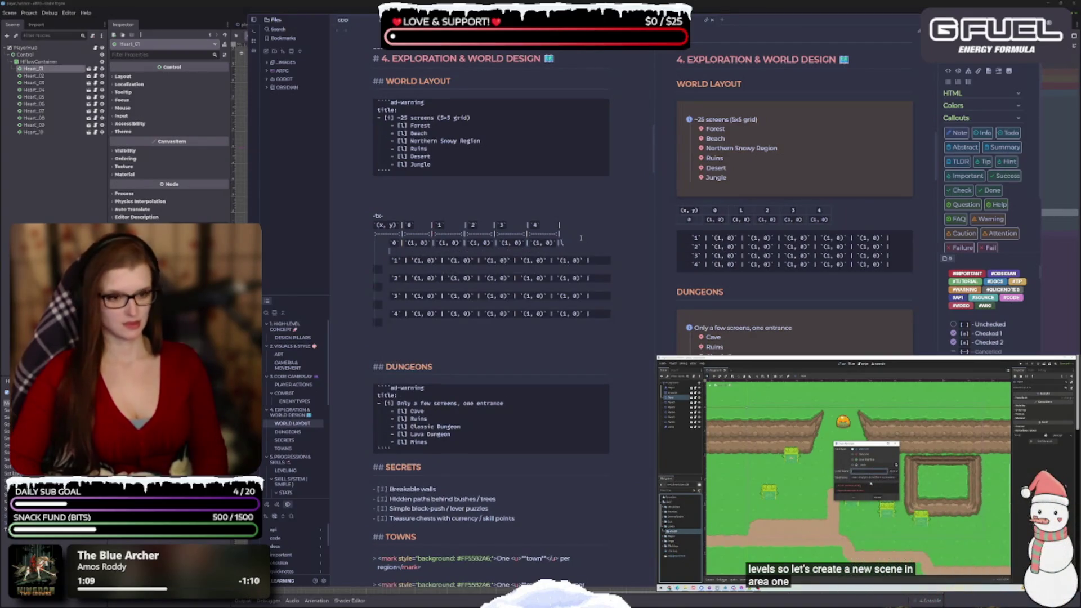
key("ctrl+z")
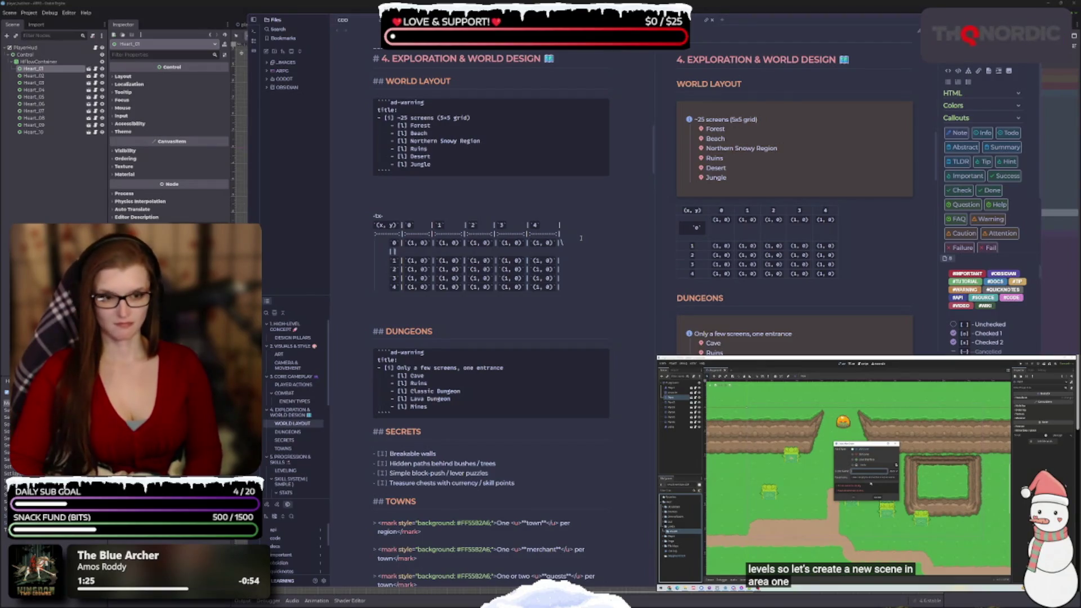
type("66")
- Delete the leftover characters and blank line beneath row 0
key("BackSpace")
key("BackSpace")
type("^^")
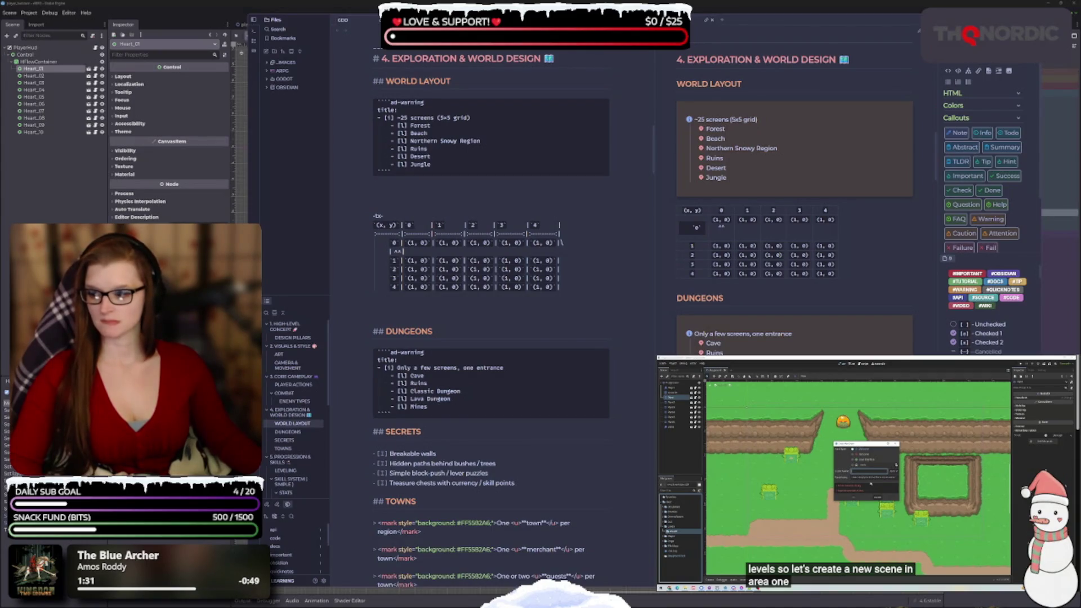
key("BackSpace")
key("BackSpace")
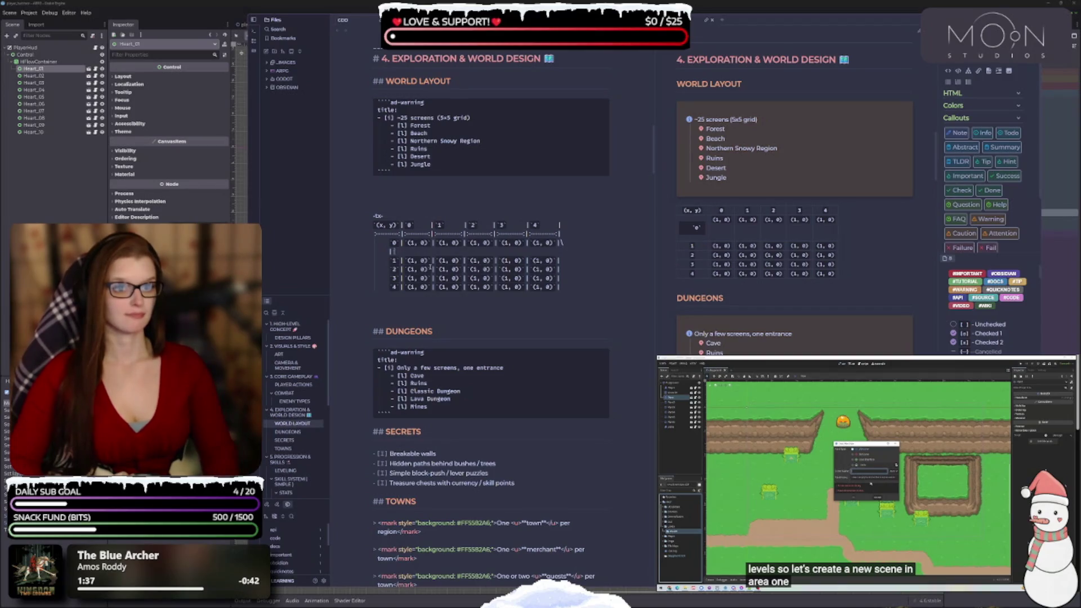
key("BackSpace")
key("BackSpace")
key("BackSpace")
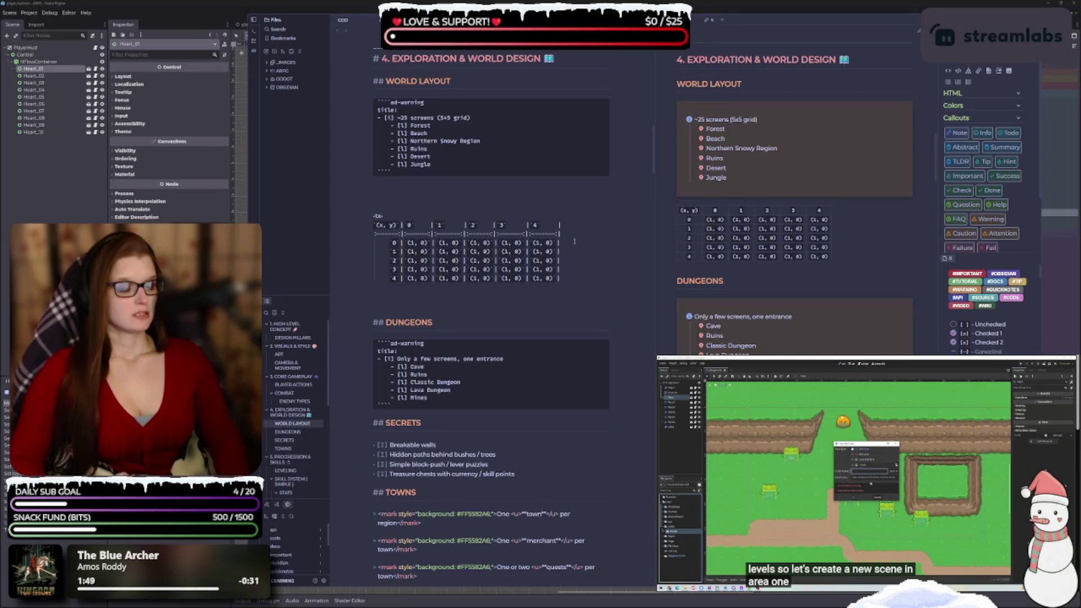
- Change the x value of the first-column cells from 1 to 0
key("Delete")
type("0")
key("Down")
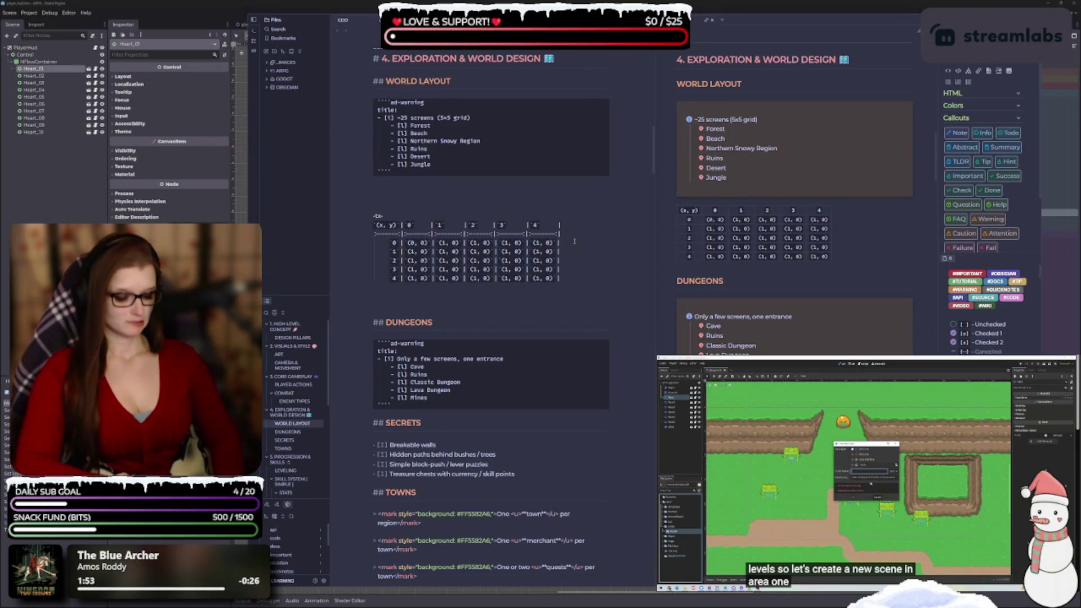
key("Delete")
type("0")
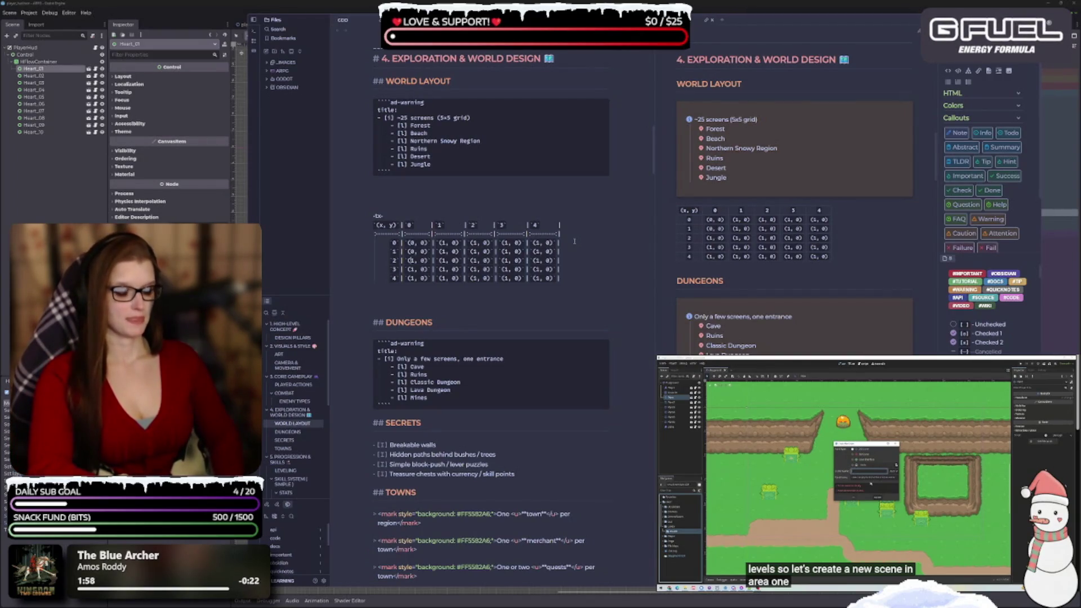
key("BackSpace")
type("0")
key("Down")
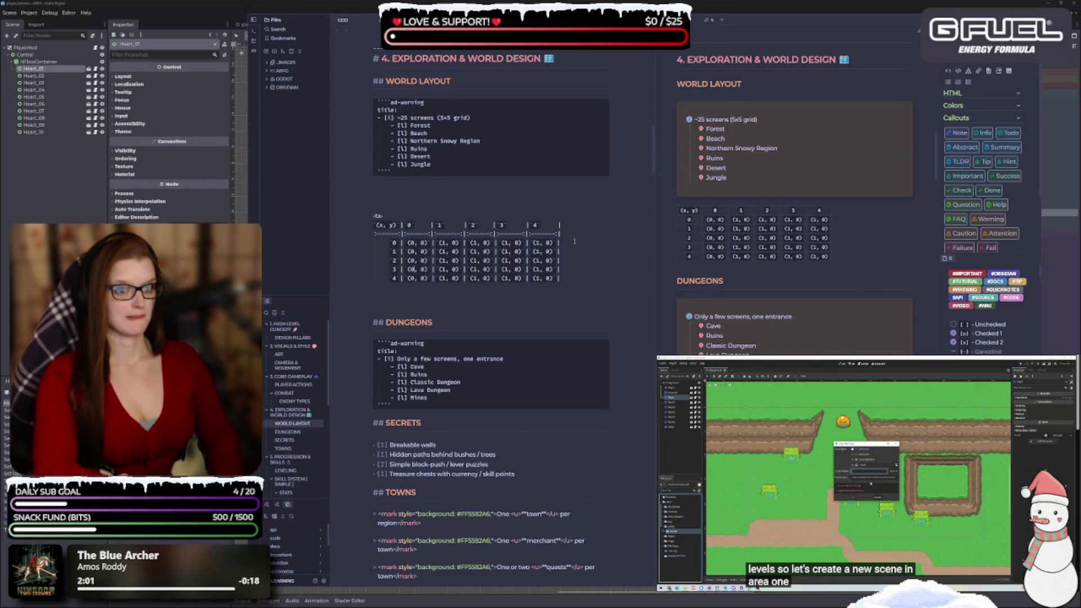
- Set first-column y values to their row numbers and make row 0's third cell (2, 0)
key("Delete")
type("1")
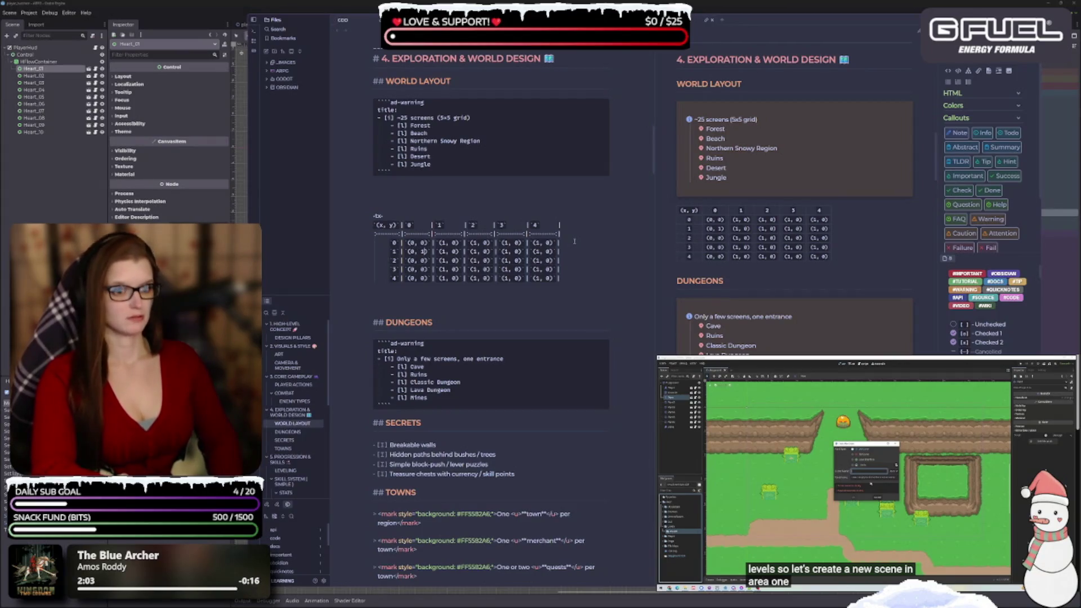
key("Down")
key("BackSpace")
type("3")
key("Up")
key("Up")
key("Up")
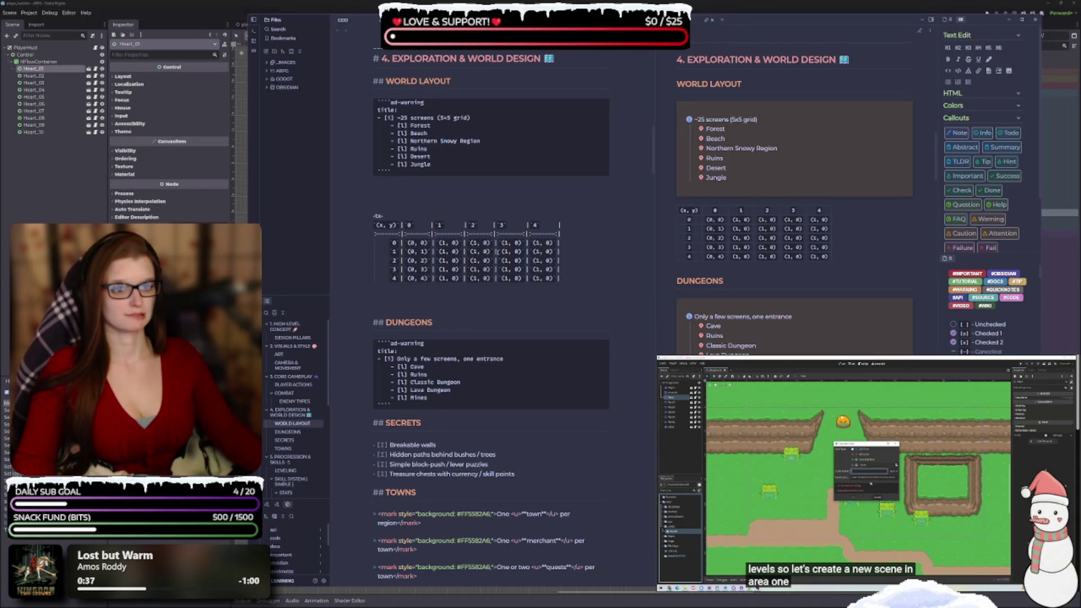
key("BackSpace")
type("2")
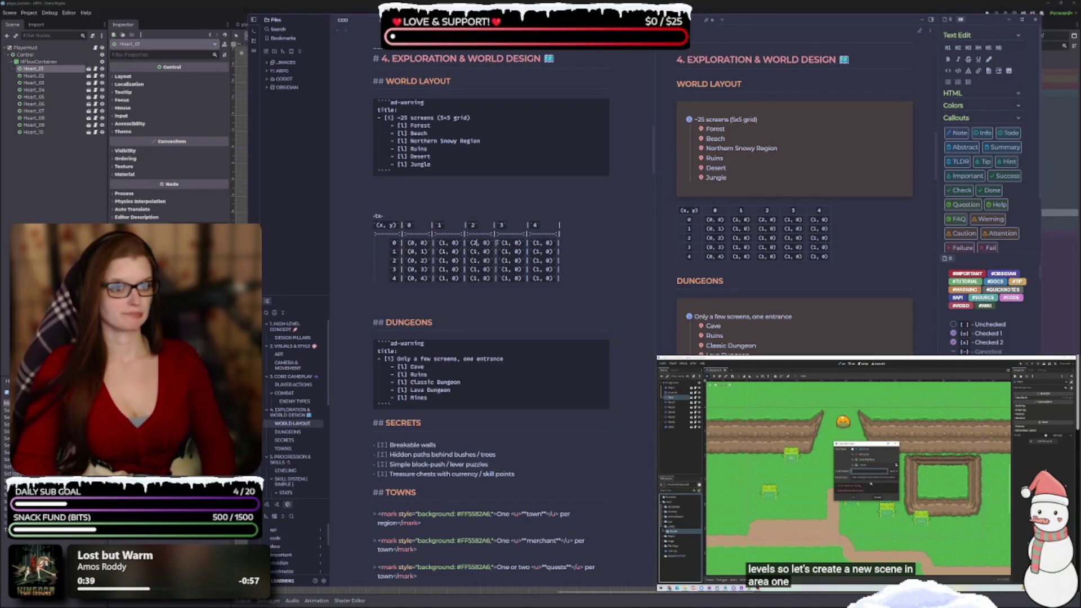
- Make row 0's last cells (3, 0) and (4, 0), and set the last column's x to 4
key("BackSpace")
type("3")
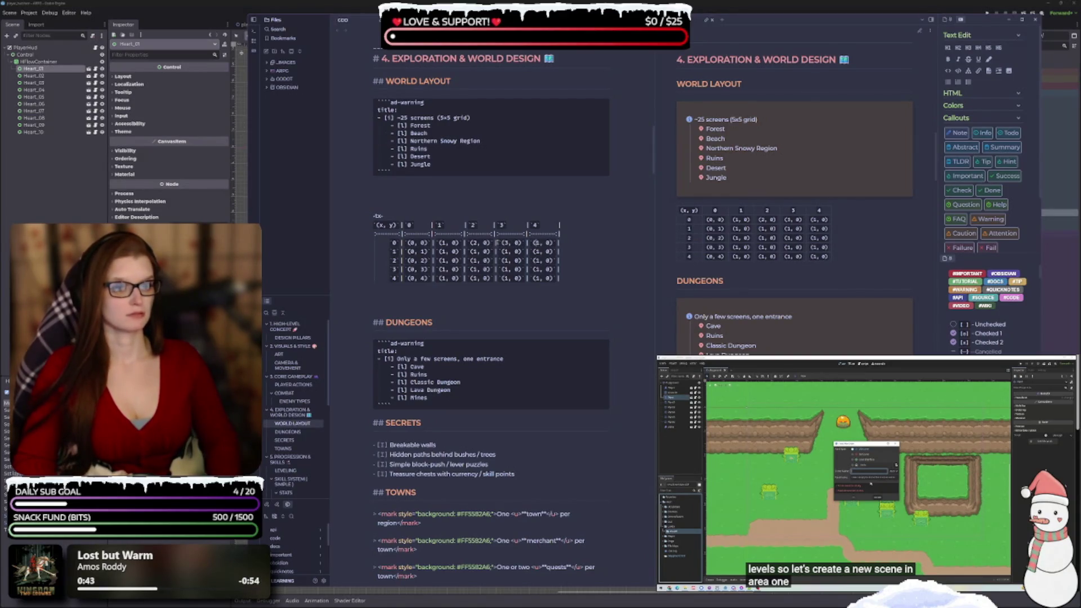
key("BackSpace")
type("4")
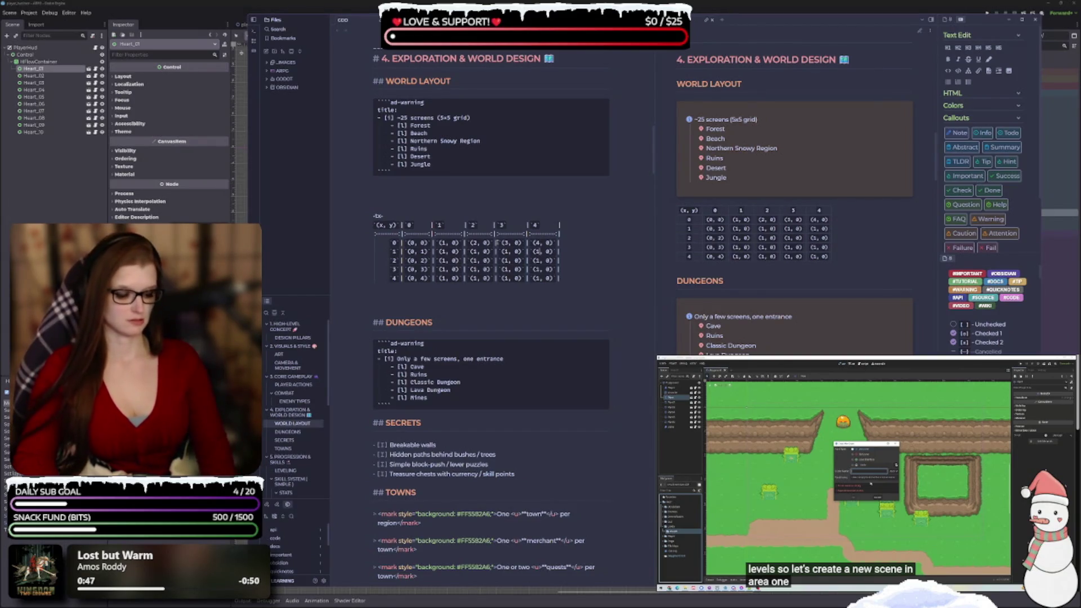
key("BackSpace")
type("4")
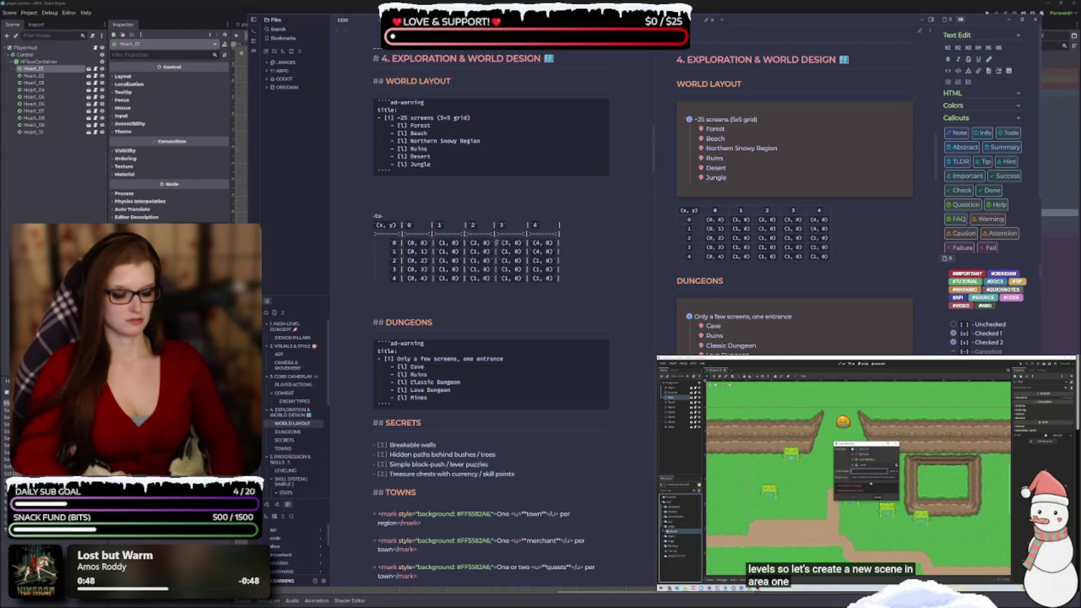
key("BackSpace")
type("4")
key("Down")
key("BackSpace")
type("4")
type("4")
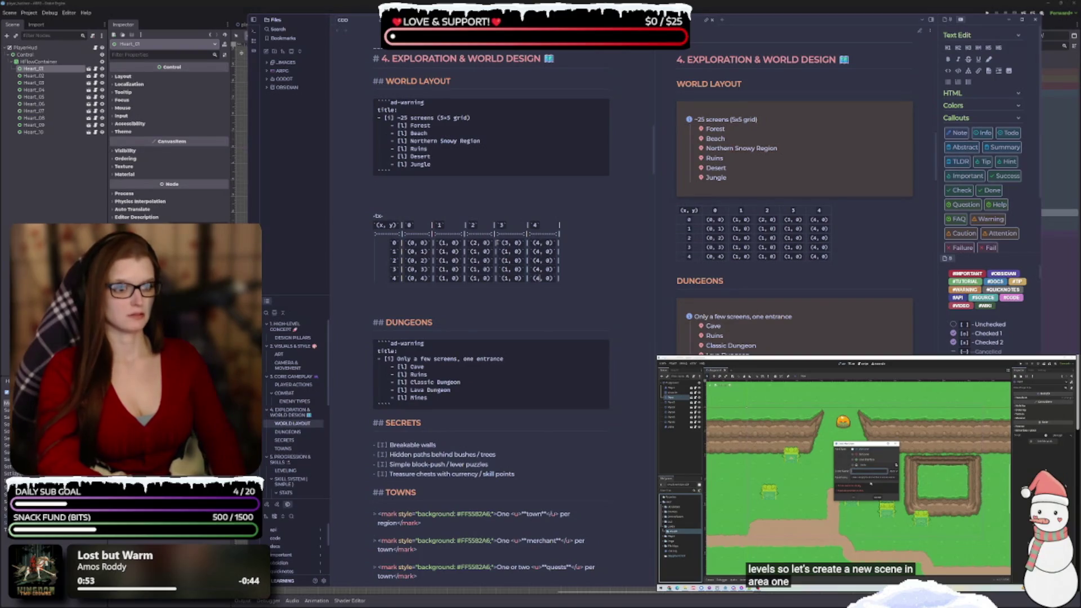
- Set the fourth column's x value to 3 in rows 4 and 2
key("BackSpace")
type("3")
key("Up")
key("Up")
key("BackSpace")
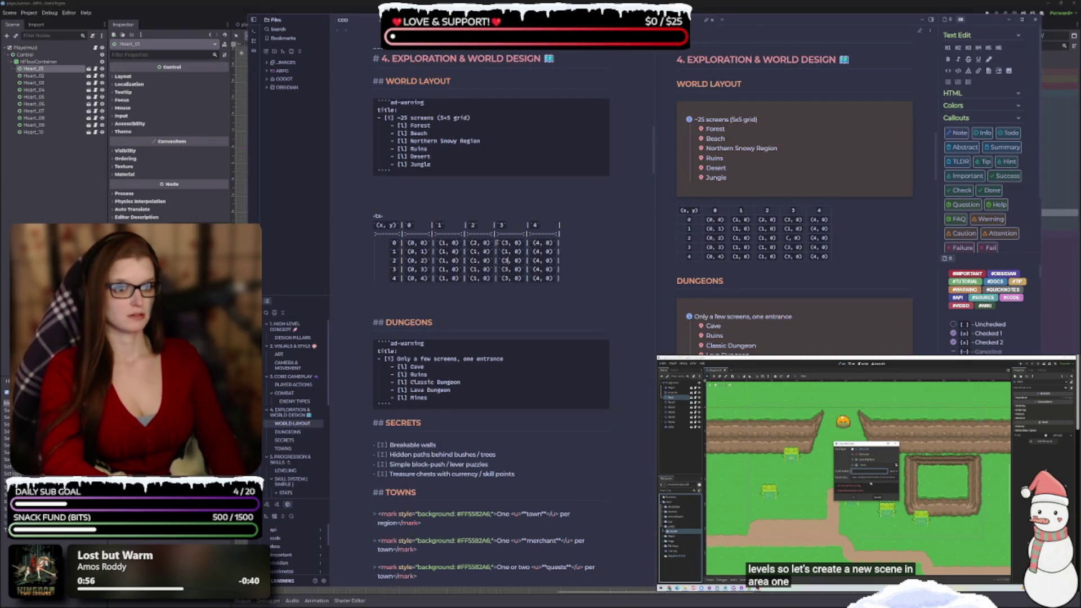
type("3")
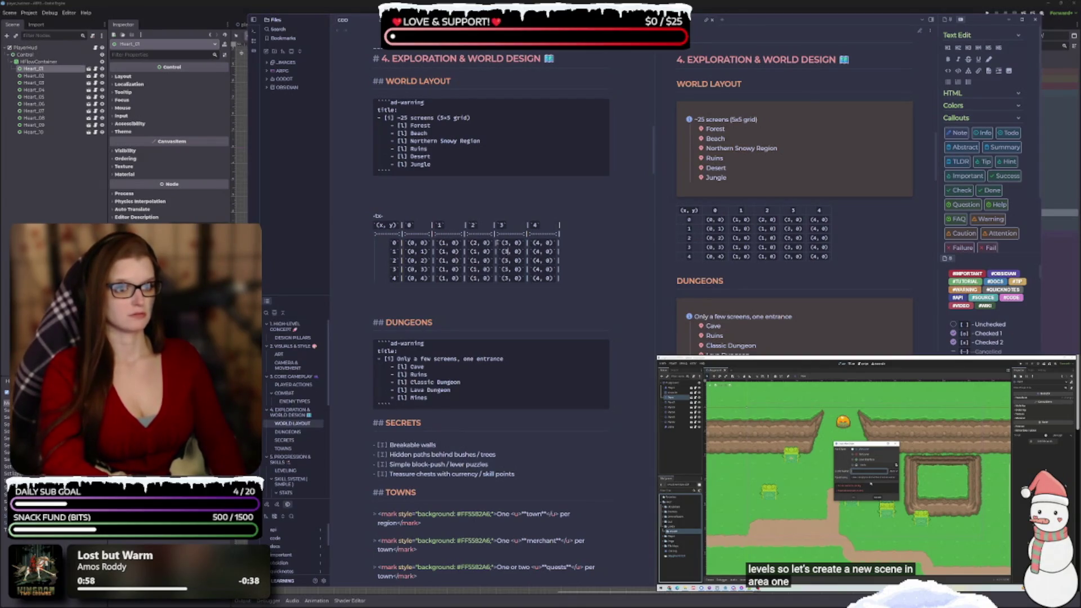
- Change the third column's x value to 2 in every row
left_click(483, 252)
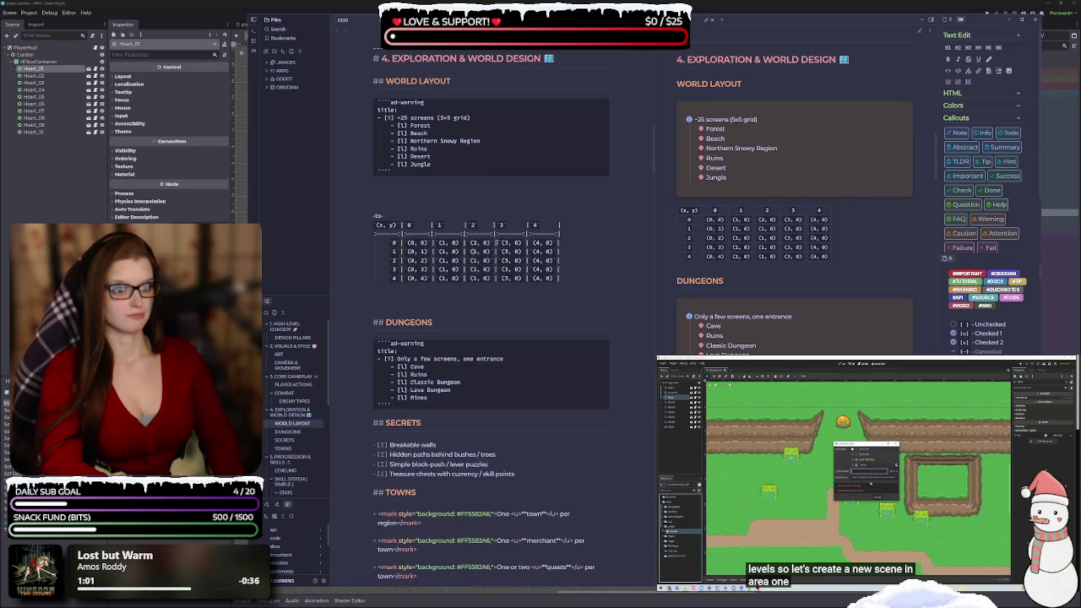
key("BackSpace")
type("2")
key("Down")
key("BackSpace")
type("2")
key("Down")
key("BackSpace")
type("2")
key("Down")
key("BackSpace")
type("2")
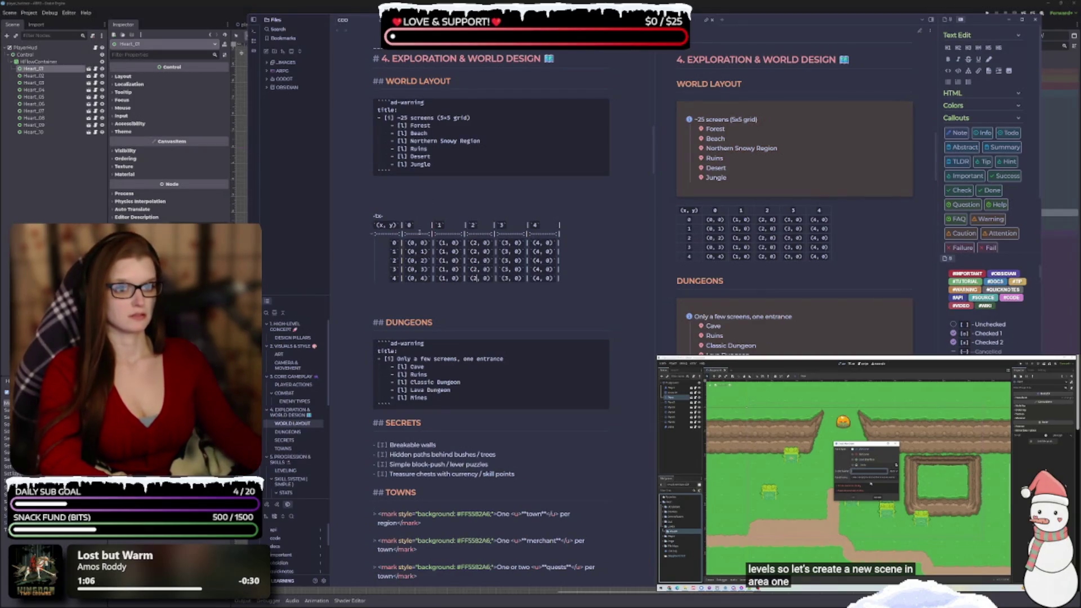
- Set row 1's cells to (1, 1), (2, 1), (3, 1) and (4, 1)
left_click(452, 252)
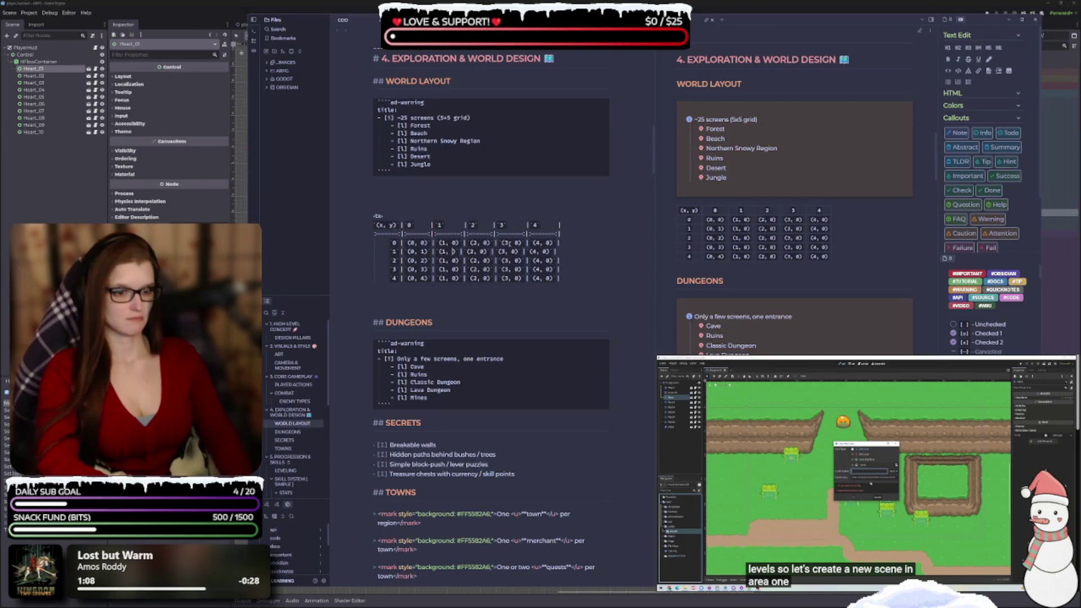
key("BackSpace")
type("1")
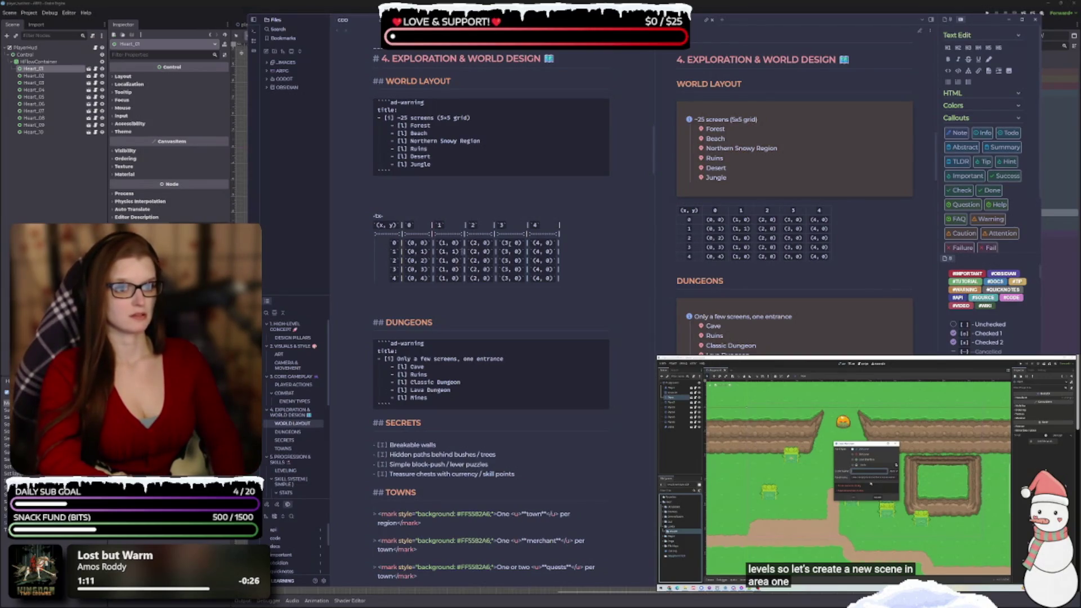
key("BackSpace")
type("1")
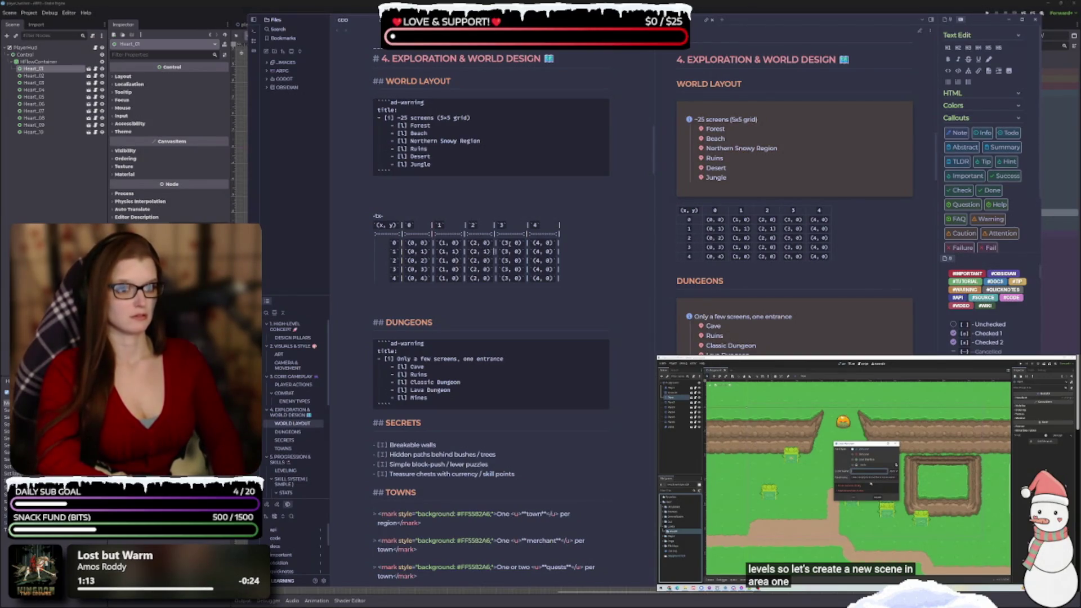
key("BackSpace")
type("1")
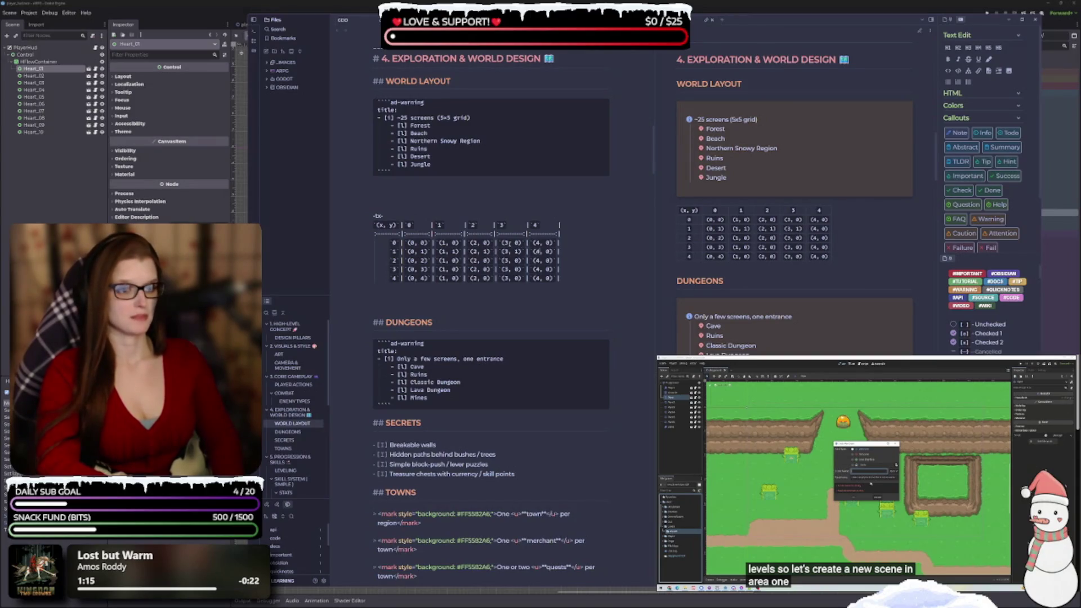
key("BackSpace")
type("1")
- Set row 2's y value to 2 in the (4, 2) and (3, 2) cells
key("BackSpace")
type("2")
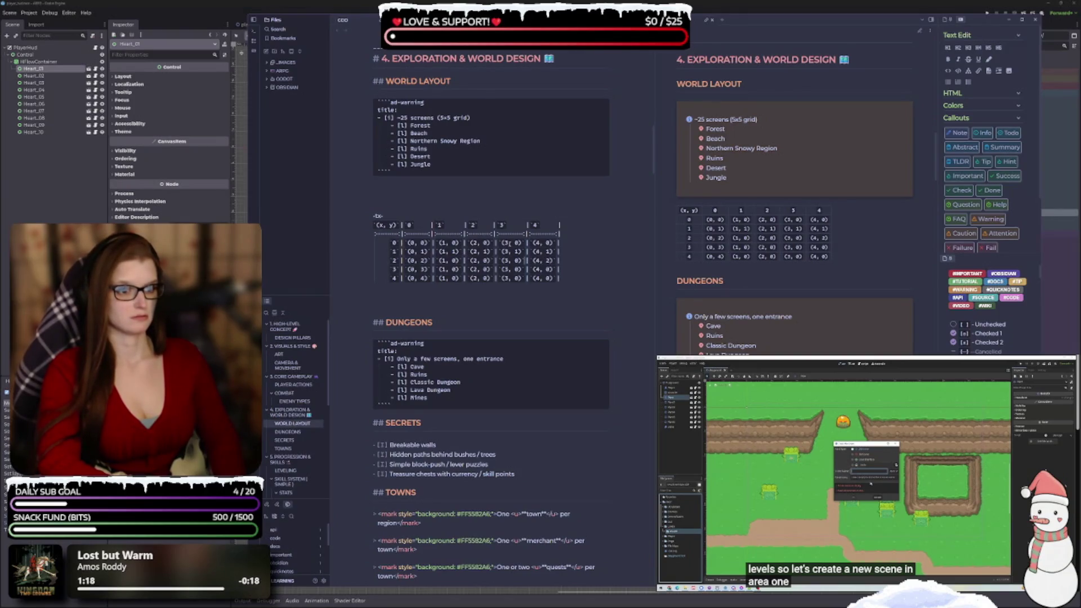
key("BackSpace")
type("2")
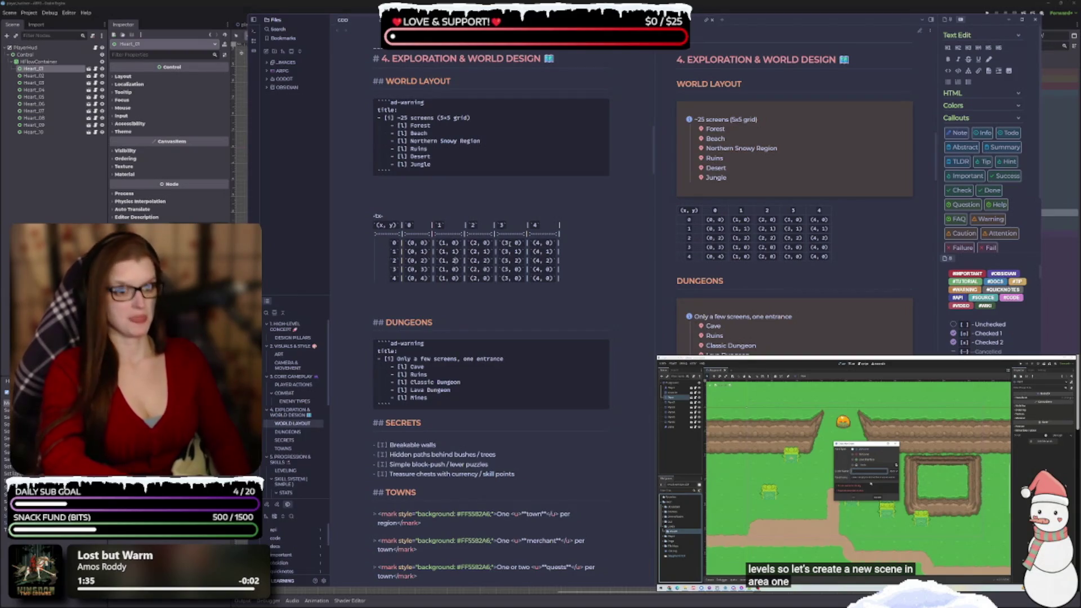
- Set row 3's y values to 3 and row 4's to 4, e.g. (2, 4), (1, 4)
left_click(433, 269)
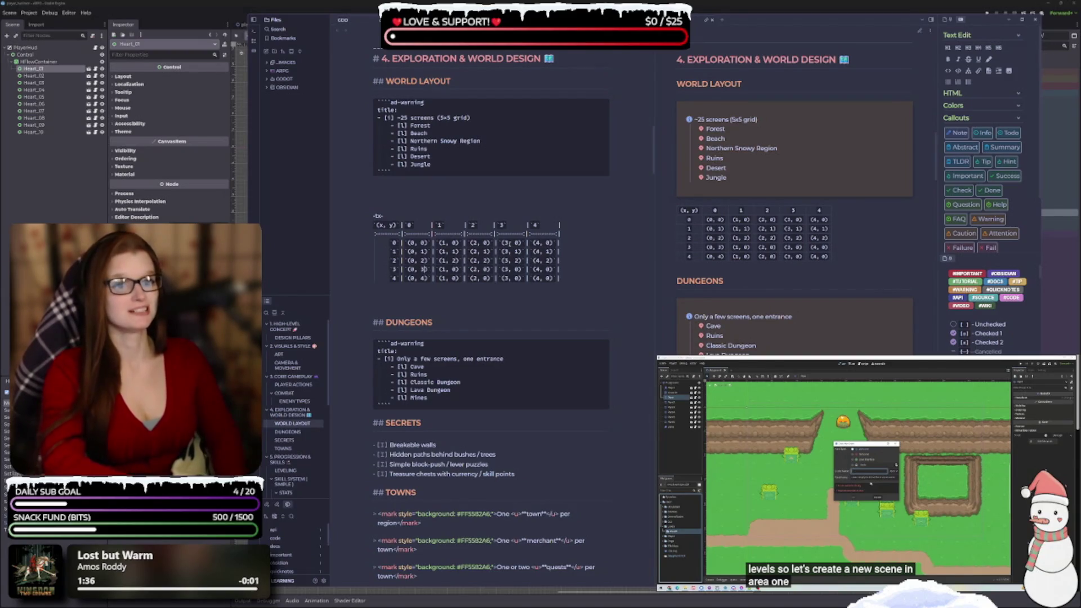
double_click(453, 269)
type("3")
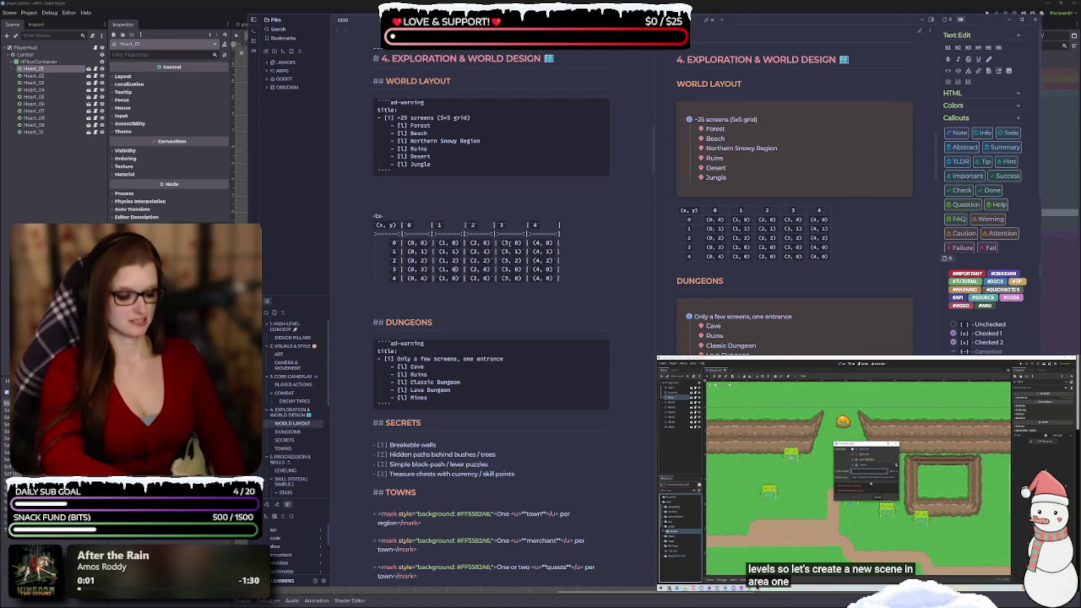
double_click(486, 269)
left_click(502, 270)
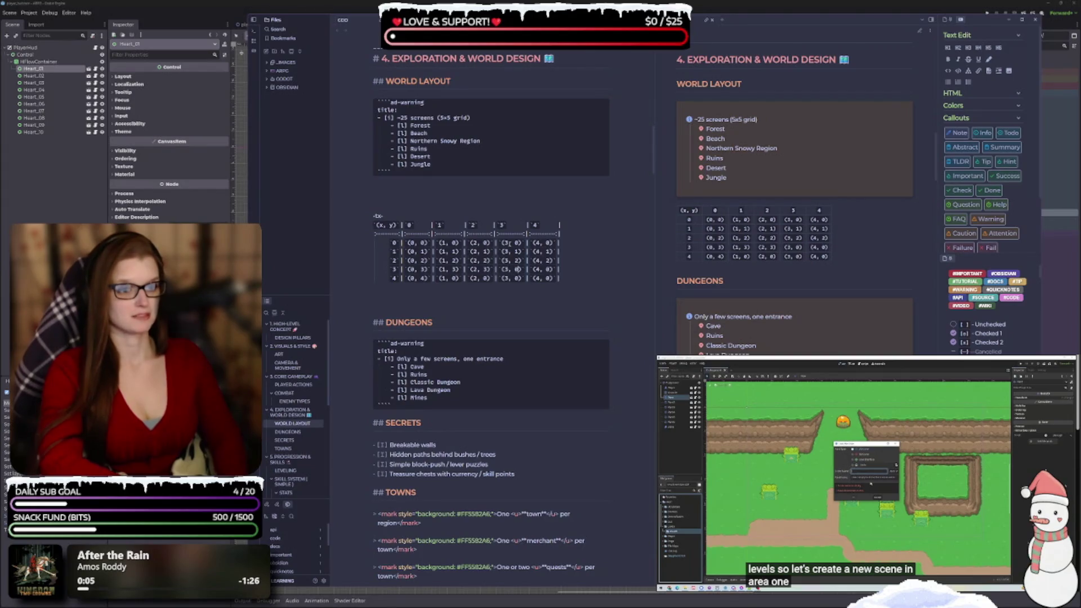
type("3")
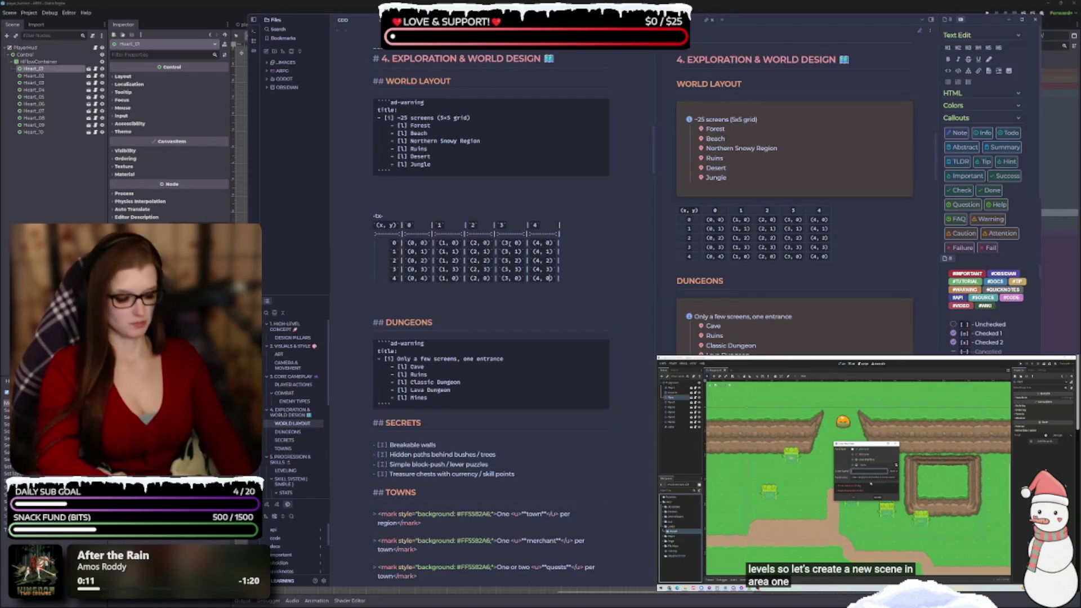
type("4")
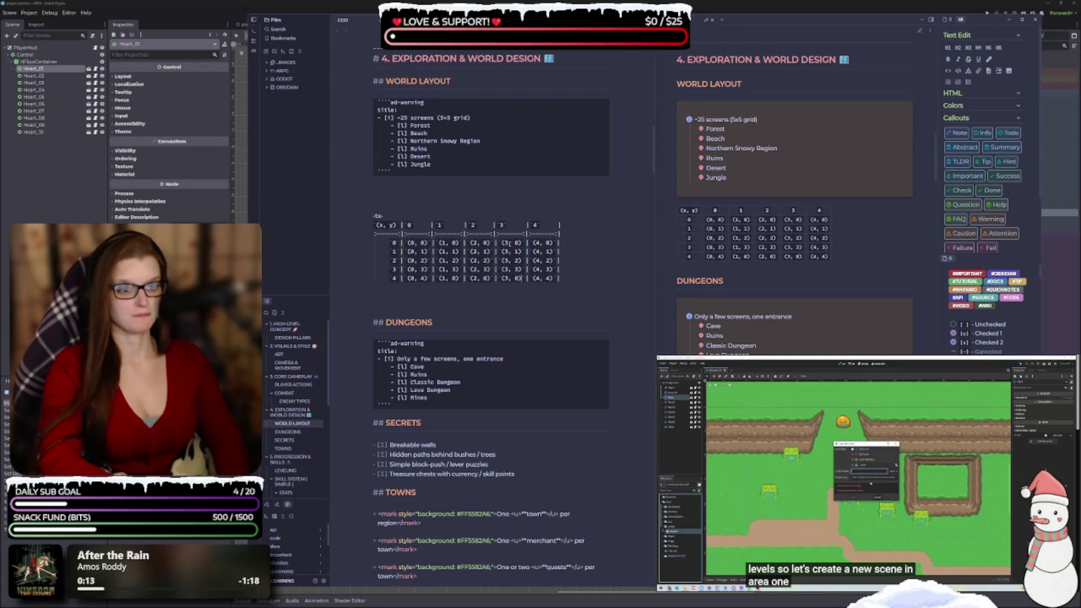
key("BackSpace")
type("4")
key("BackSpace")
type("4")
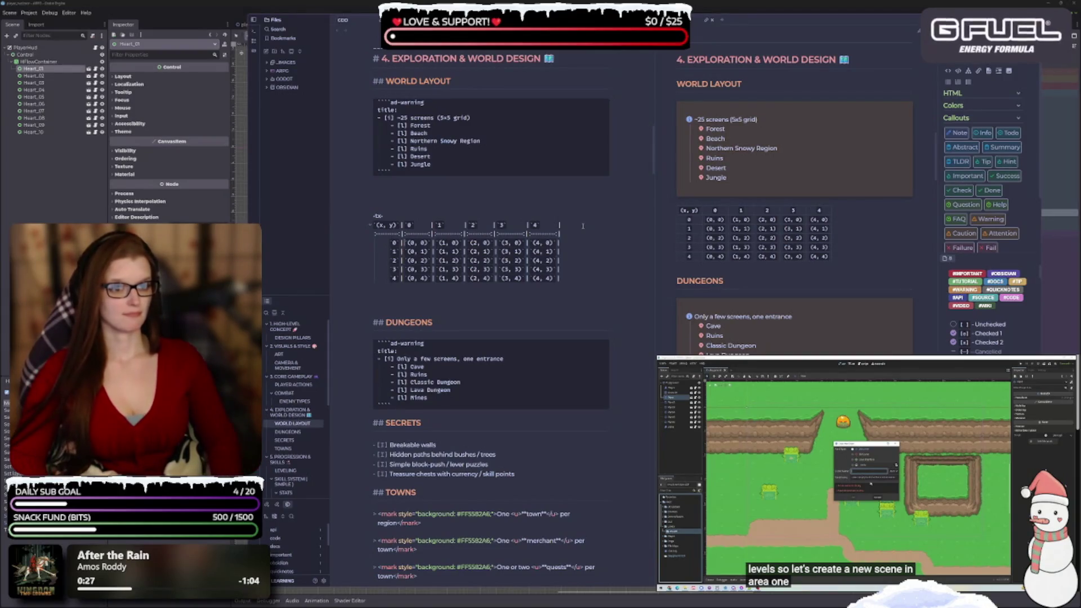
- Add the label START to cell (0, 0) and END to cell (4, 4) in the table source
type("START ")
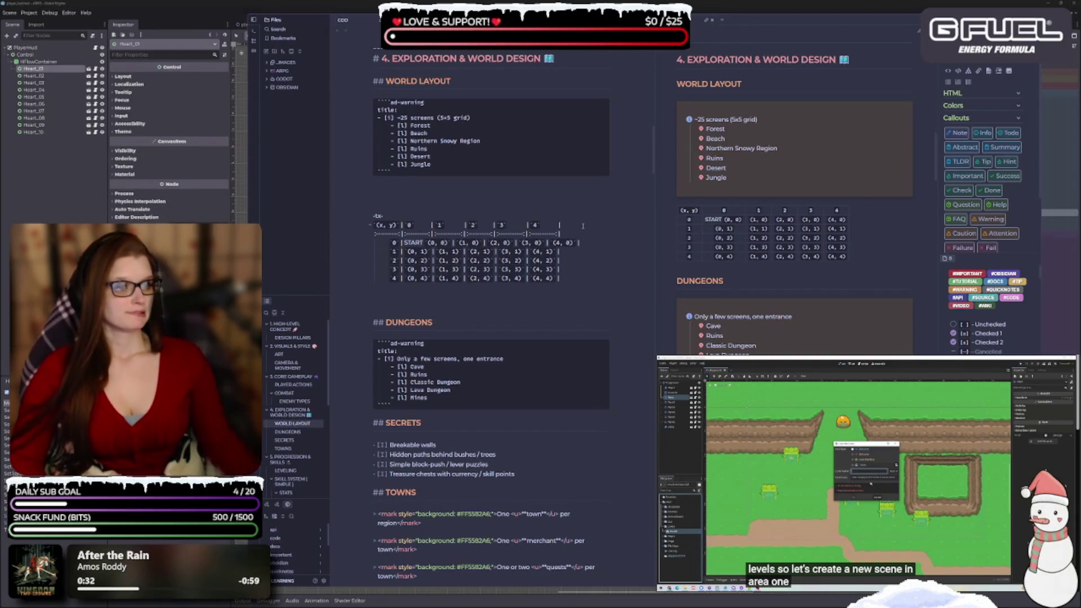
type("END")
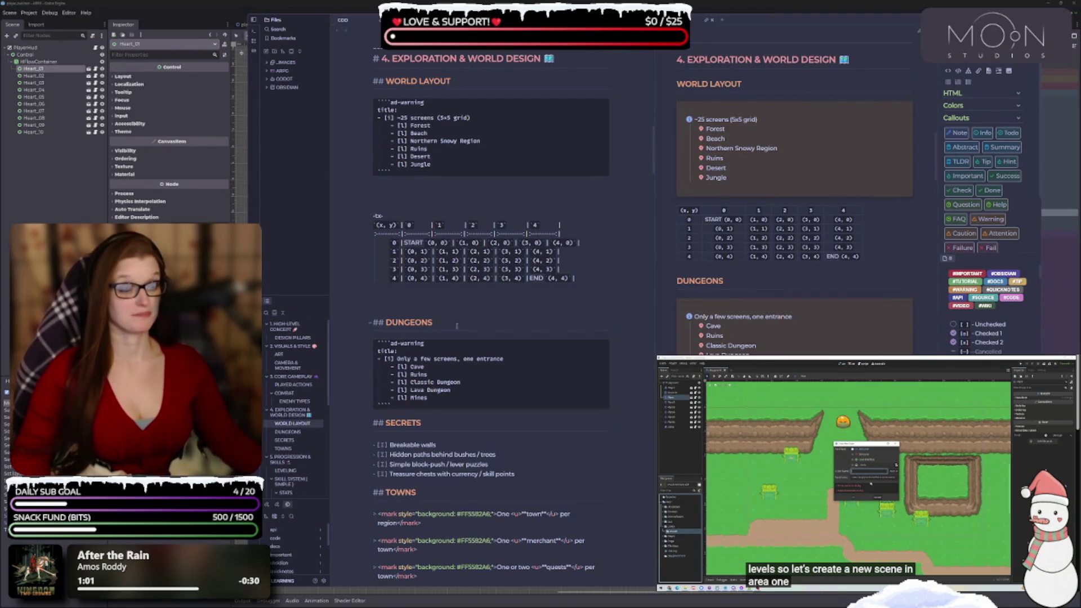
scroll(556, 246, "down", 1)
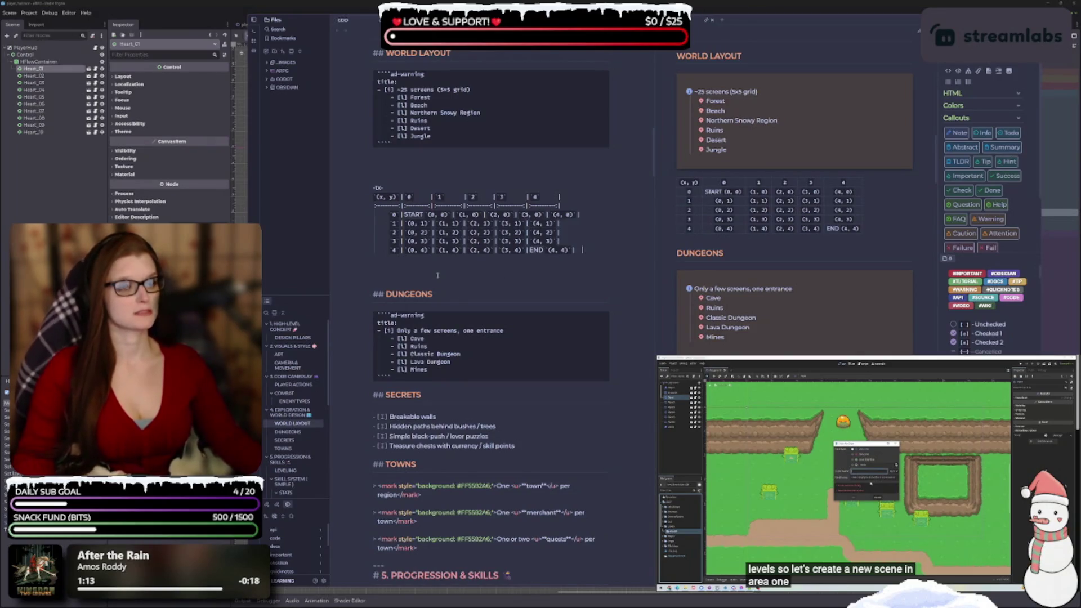
scroll(404, 216, "up", 1)
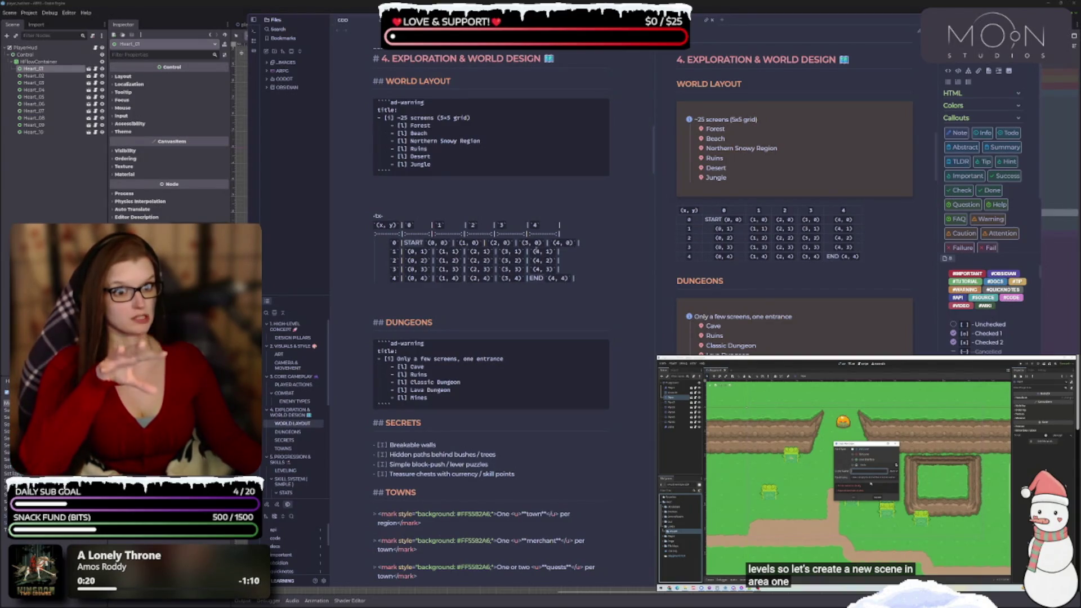
type("B")
- Label (4, 0) BOSS instead of MINI-BOSS and (2, 1) DUNGEON, then collapse the file sidebar
key("BackSpace")
type("MINI-BOSS")
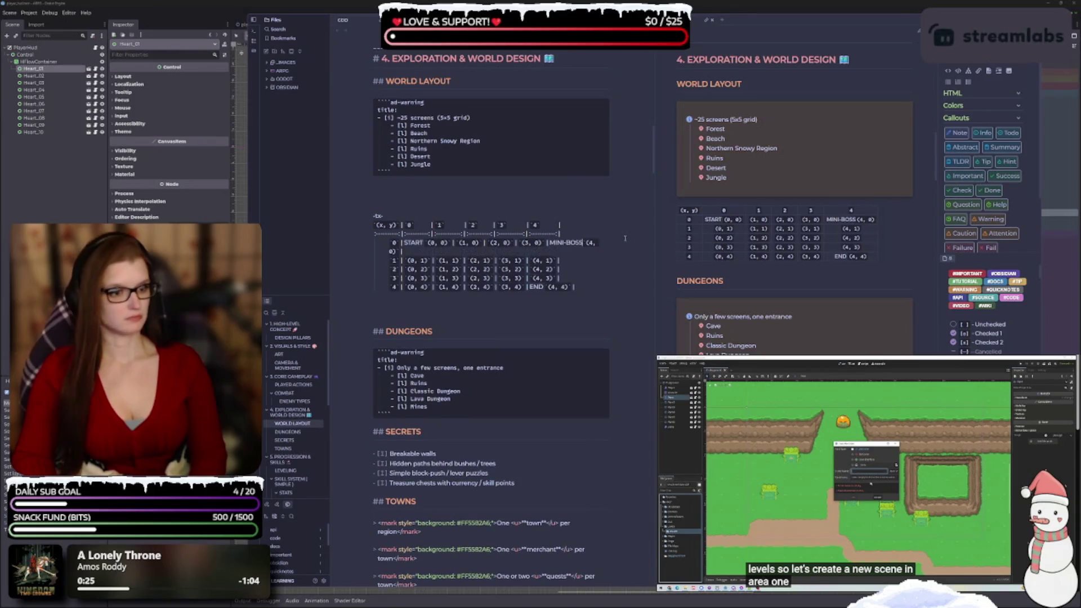
key("BackSpace")
key("BackSpace")
key("BackSpace")
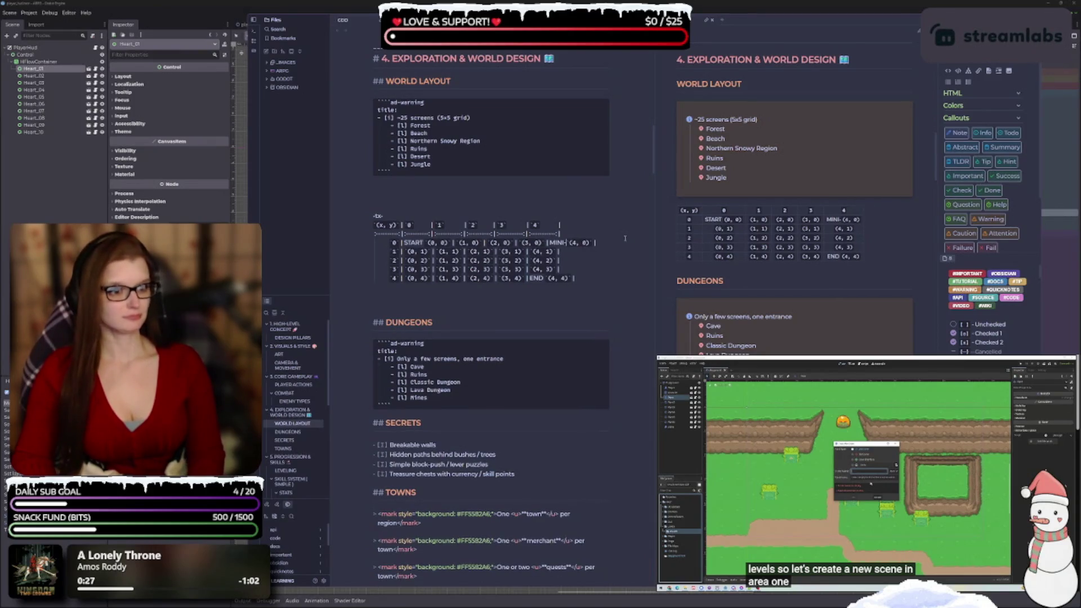
type("BOSS ")
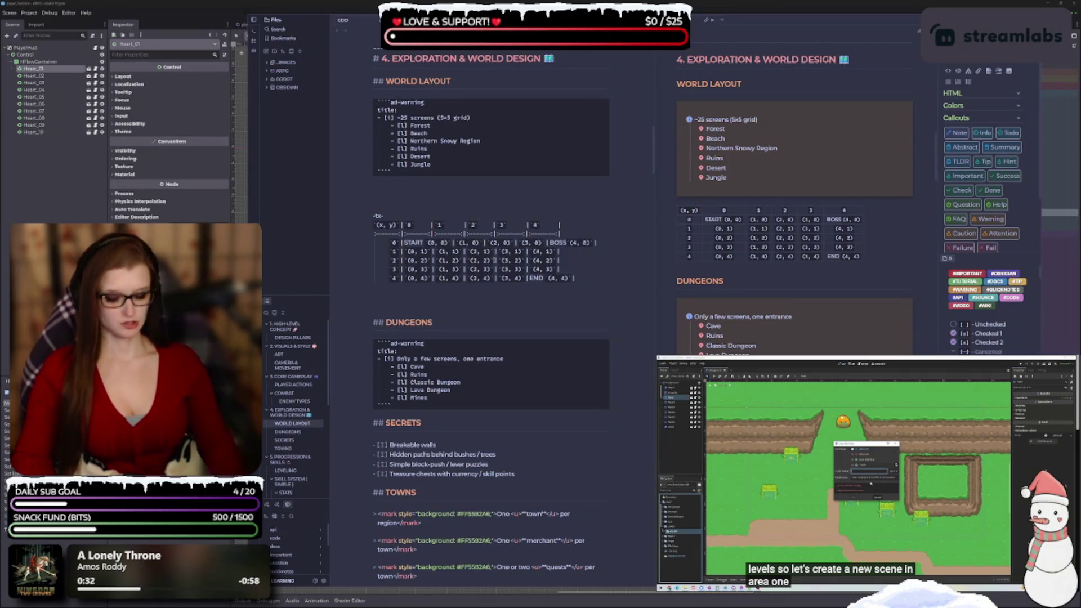
type("DUNGEON")
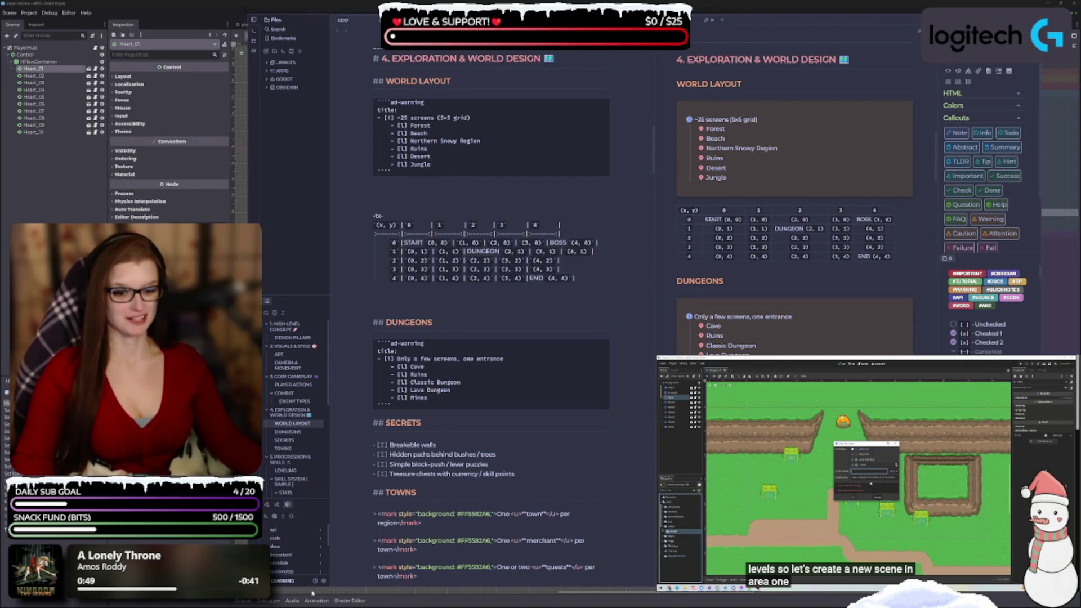
left_click(254, 20)
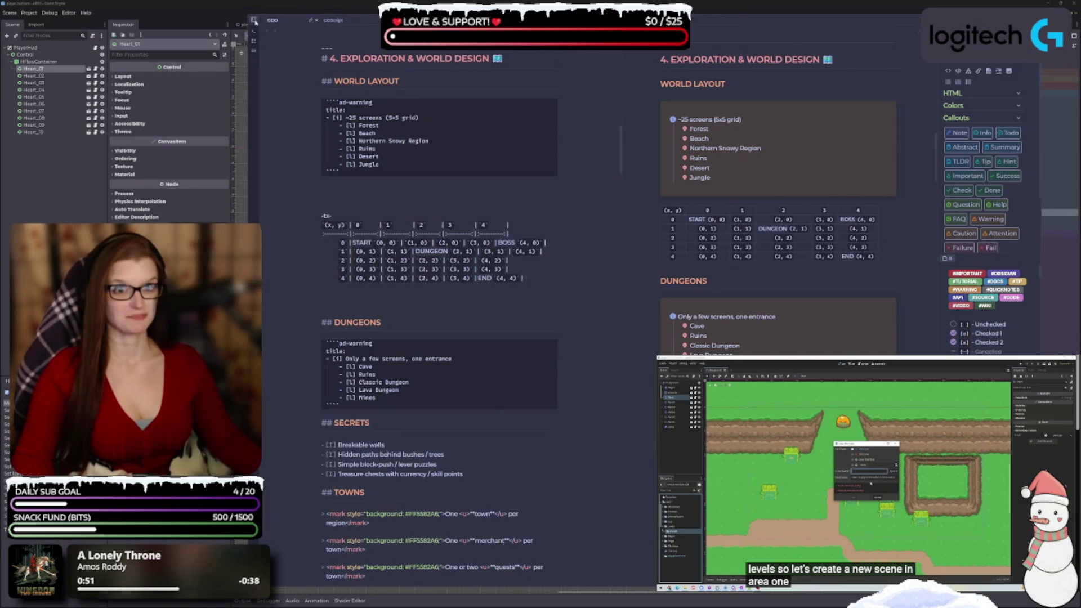
left_click(555, 285)
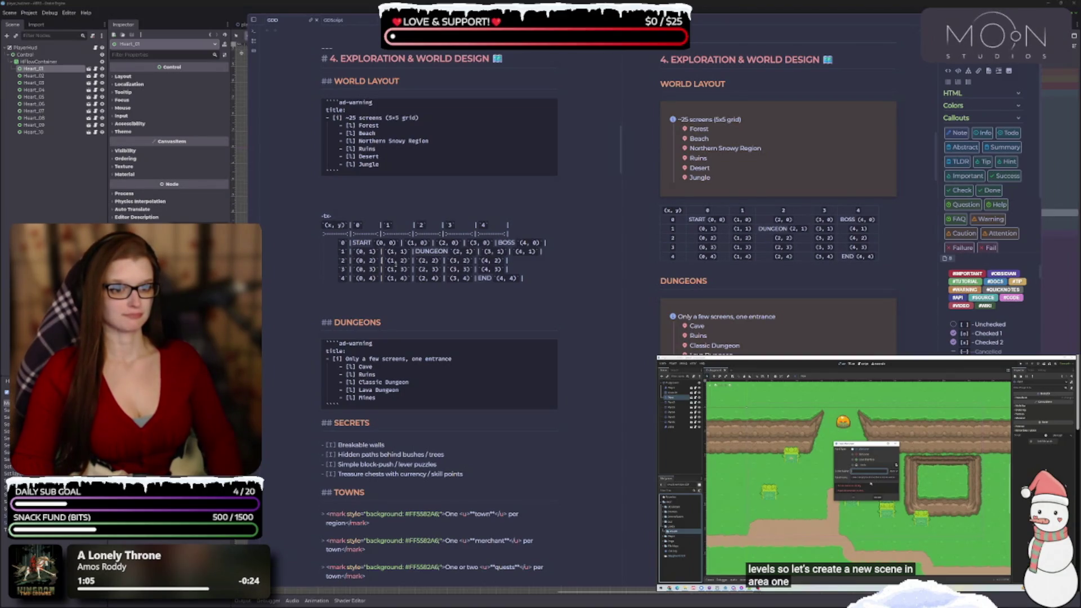
type("TOWN")
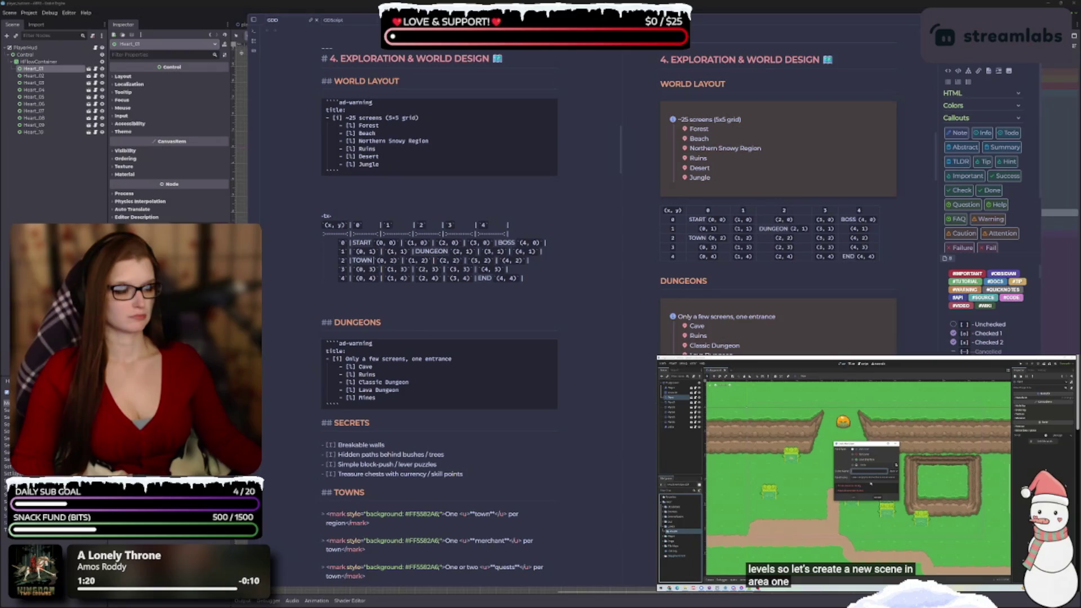
scroll(440, 282, "down", 2)
scroll(439, 282, "up", 3)
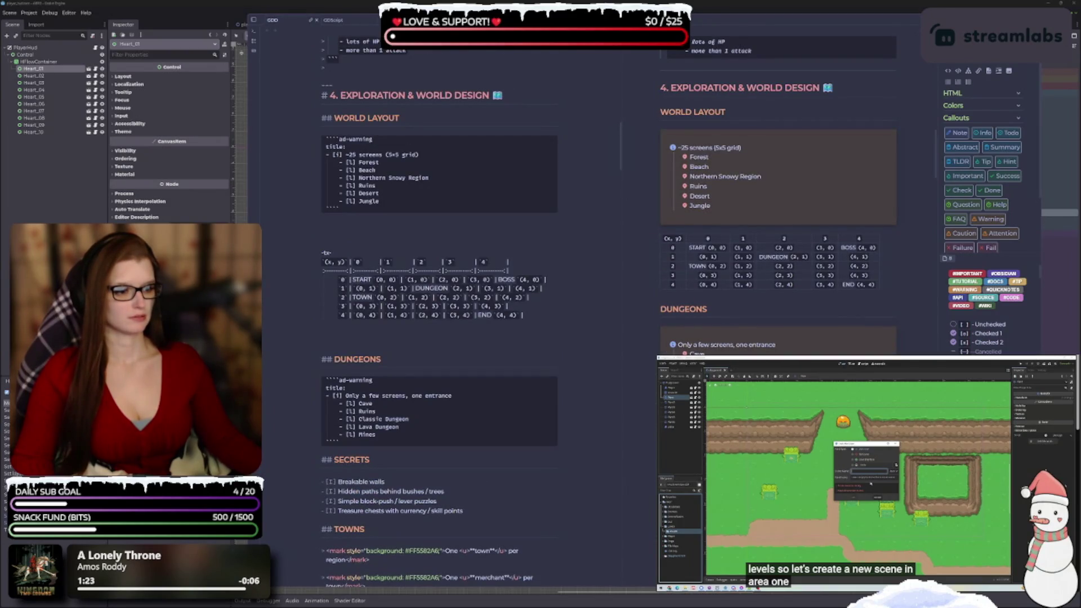
scroll(439, 281, "up", 1)
scroll(439, 281, "down", 1)
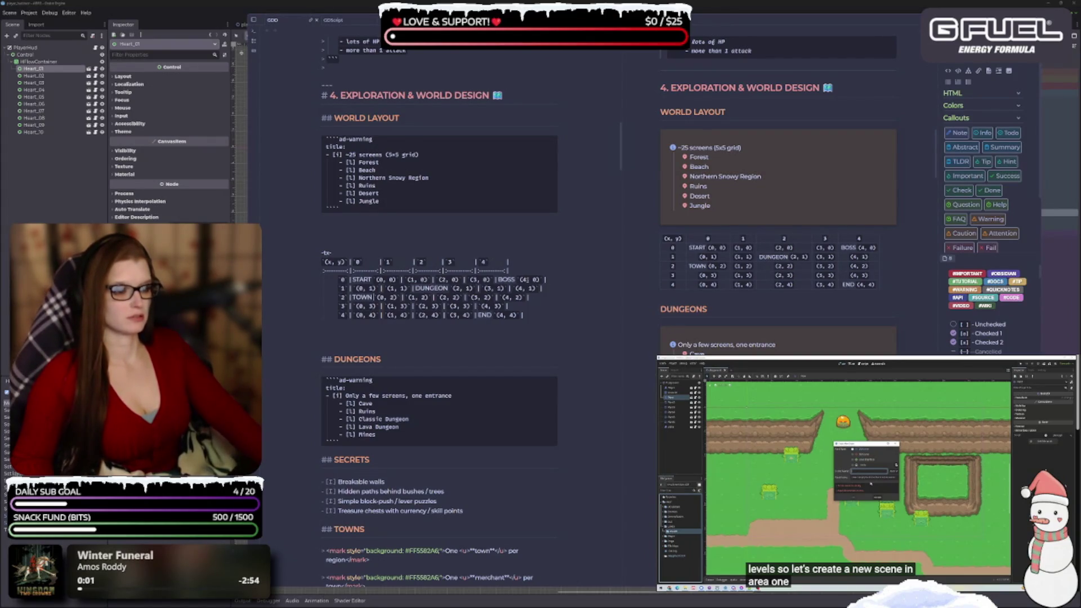
- Replace BOSS with CAVE at (3, 0) and label (4, 1) as RUINS
key("BackSpace")
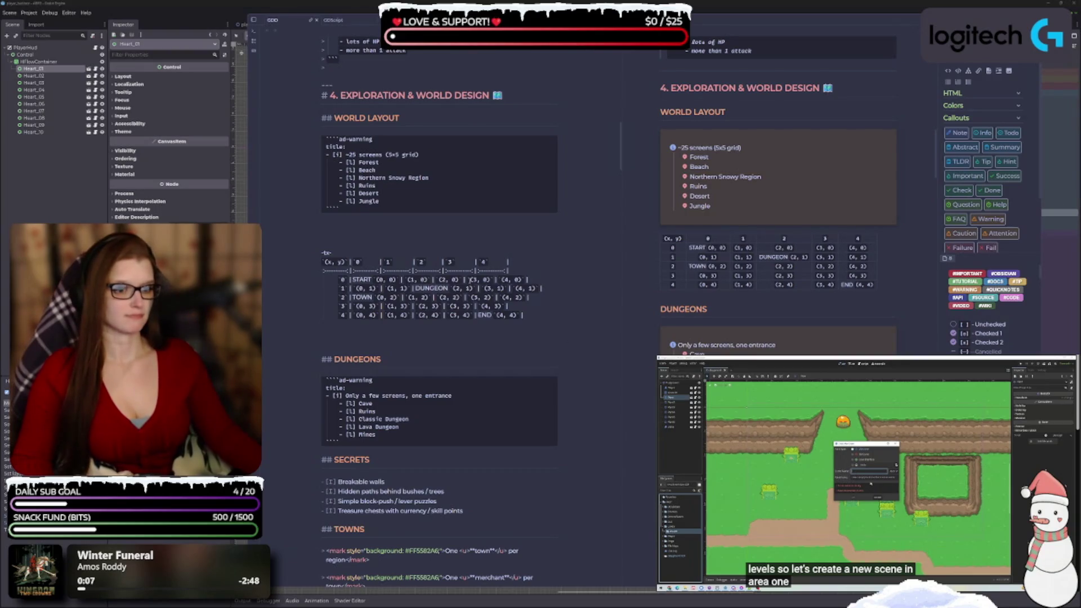
type("CAVE")
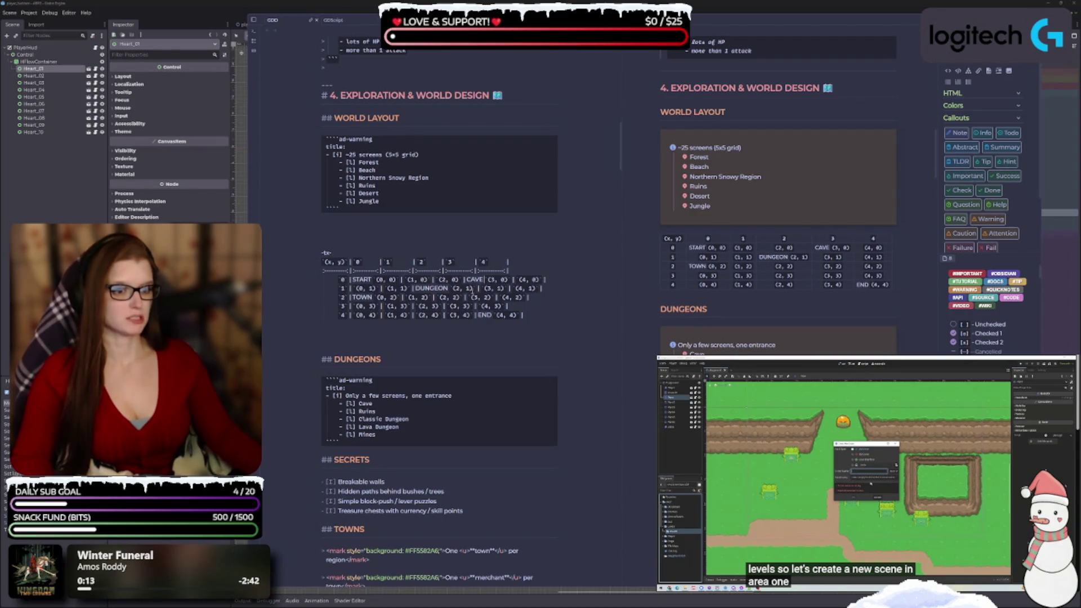
left_click(516, 288)
type("RUINS")
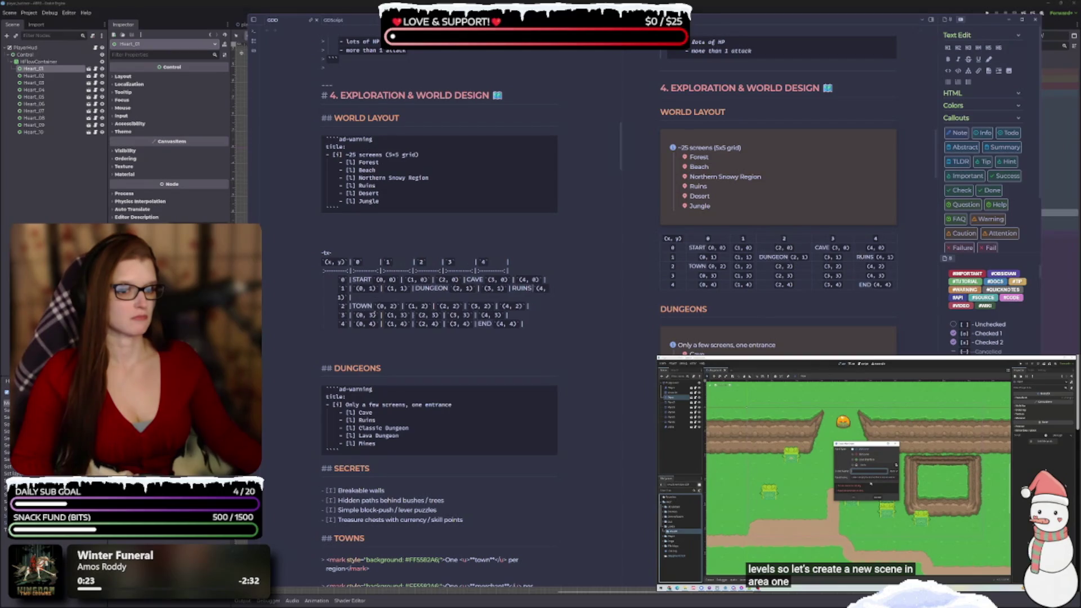
- Delete the TOWN label and label (2, 3) as LAVA, removing a stray DUNGEON
left_click(372, 306)
key("BackSpace")
key("BackSpace")
key("BackSpace")
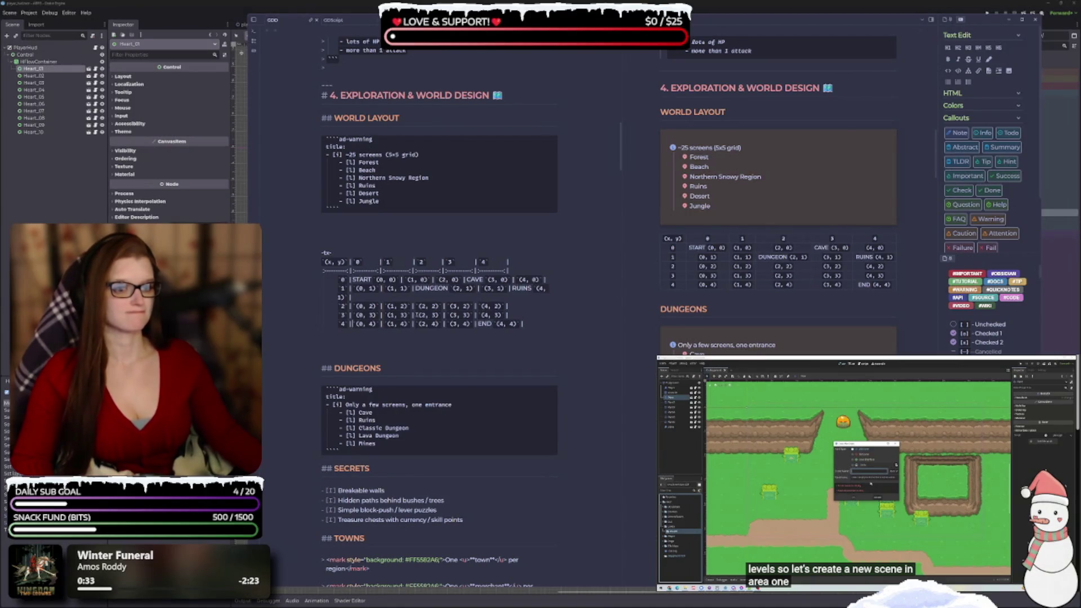
type("LAVA")
key("BackSpace")
type("DU")
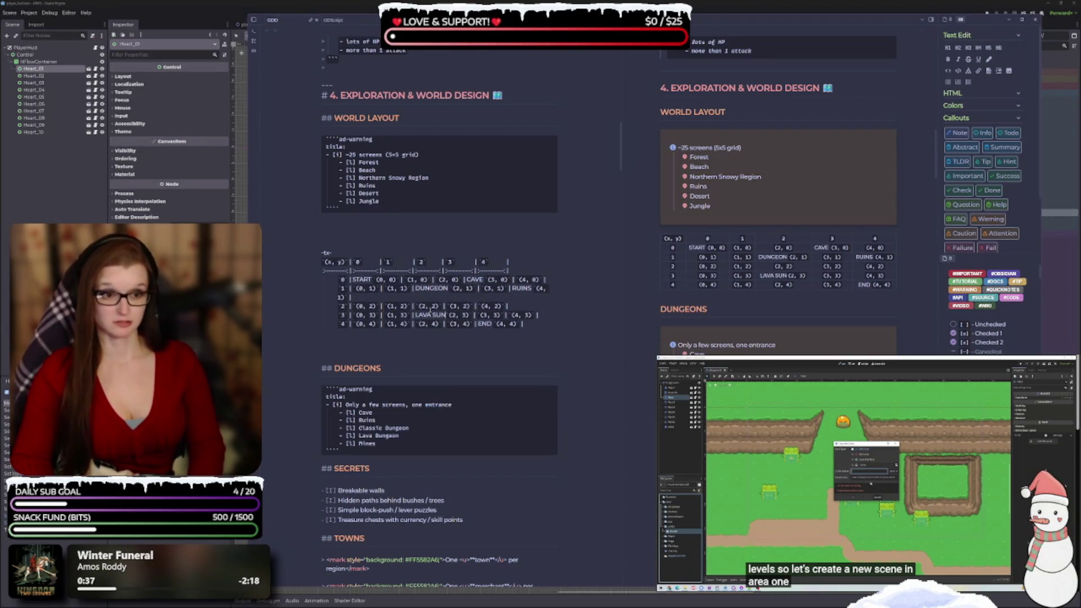
type("NGEON")
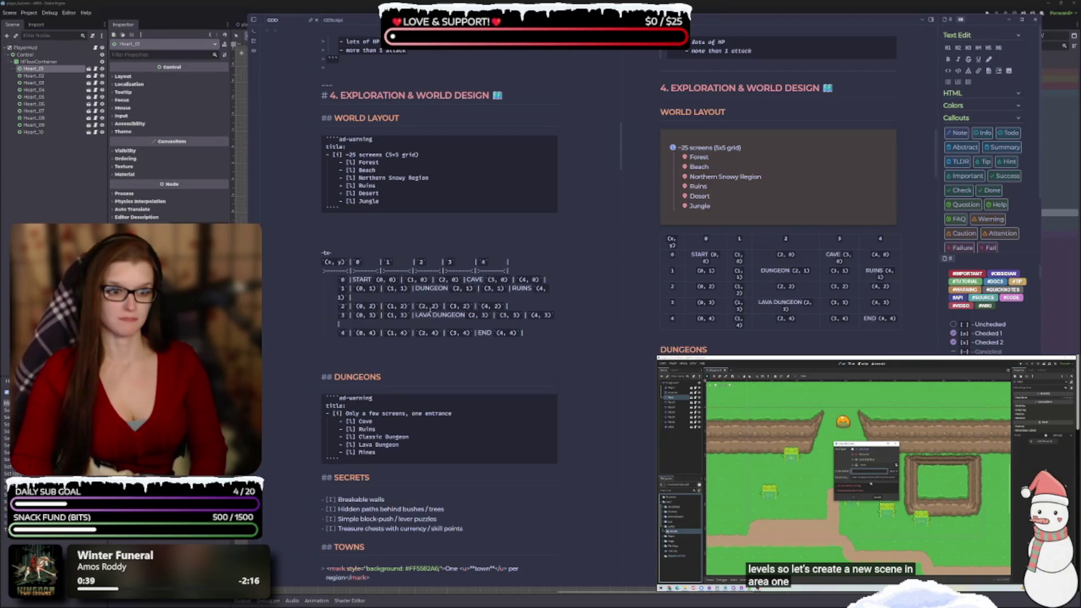
key("BackSpace")
key("BackSpace")
key("BackSpace")
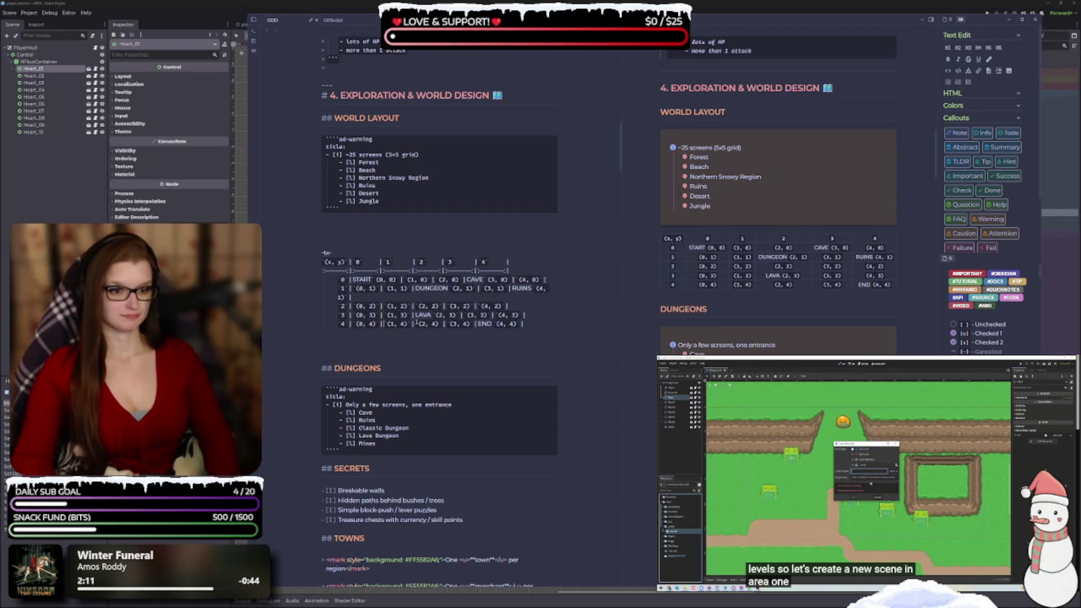
- Label (1, 4) as MINES and begin splitting row 0 into a label line and a coordinates line
type("MINES")
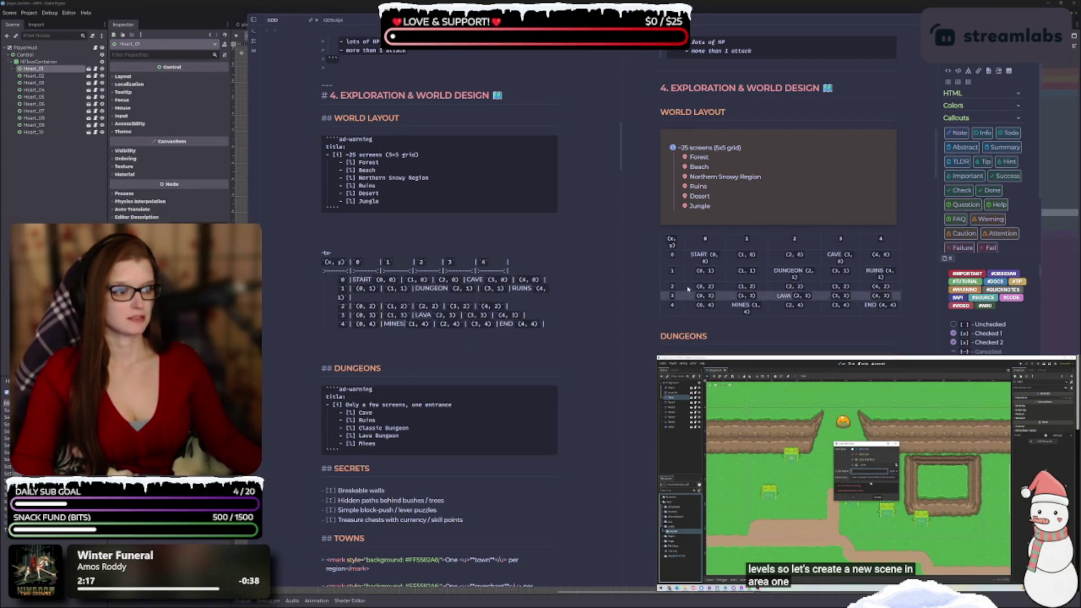
mouse_move(621, 253)
left_mouse_down()
mouse_move(535, 253)
mouse_move(586, 252)
left_mouse_up()
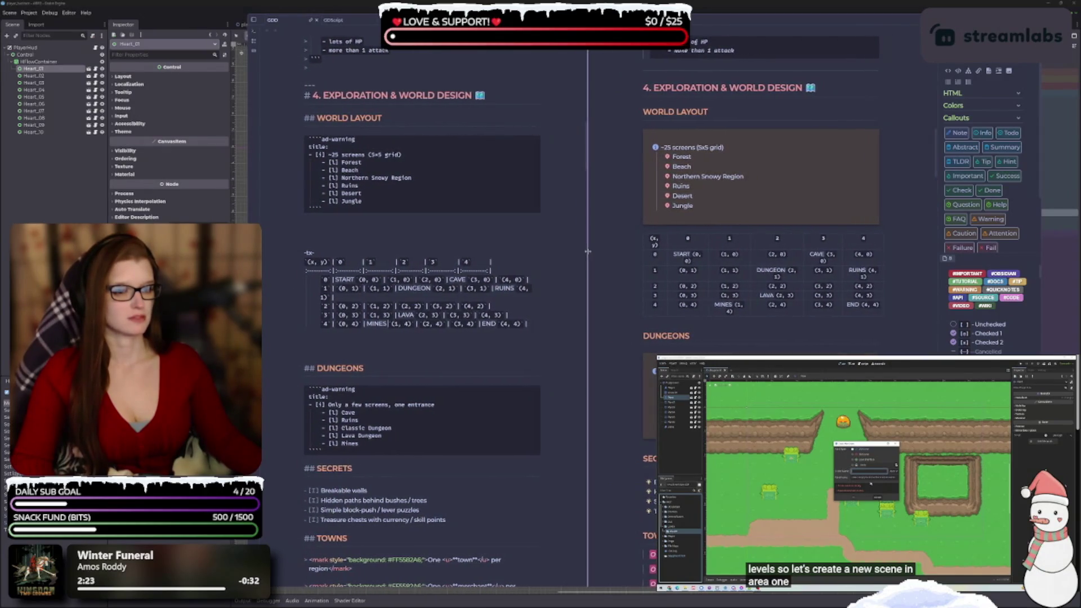
key("ctrl+z")
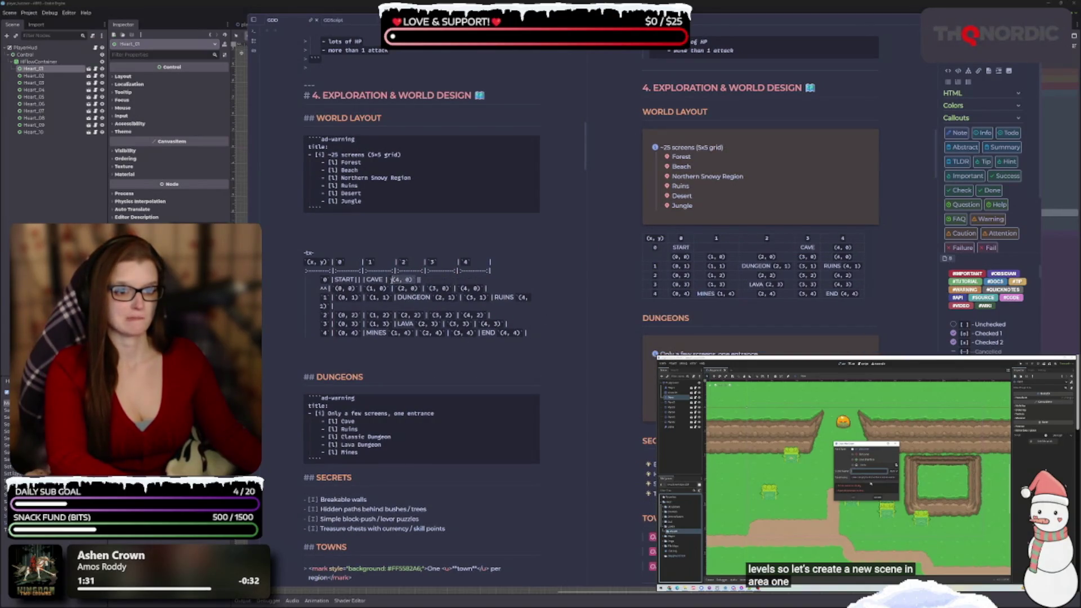
key("BackSpace")
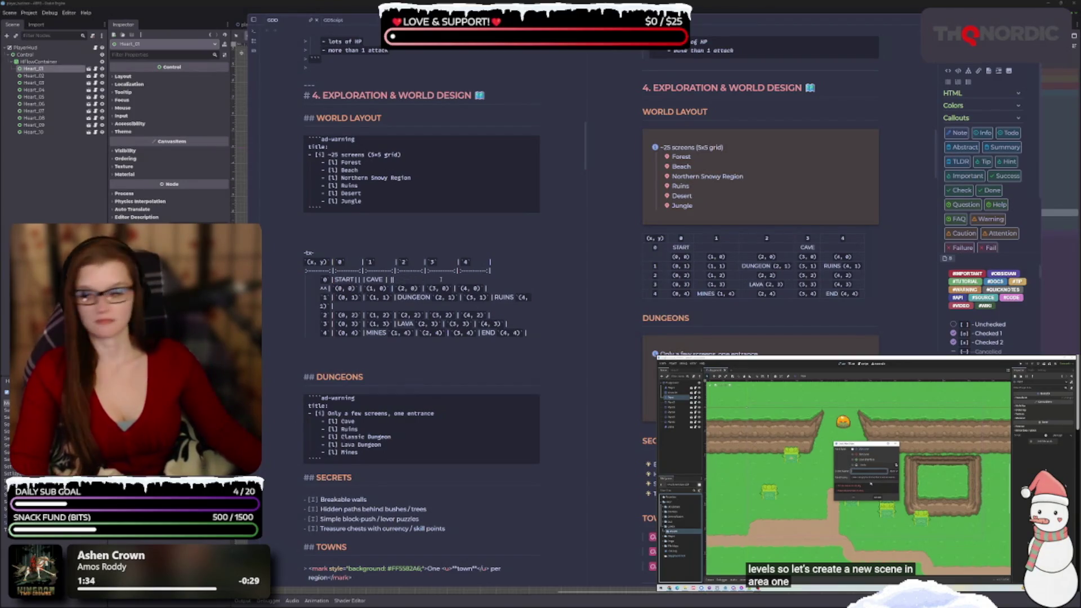
type("\\")
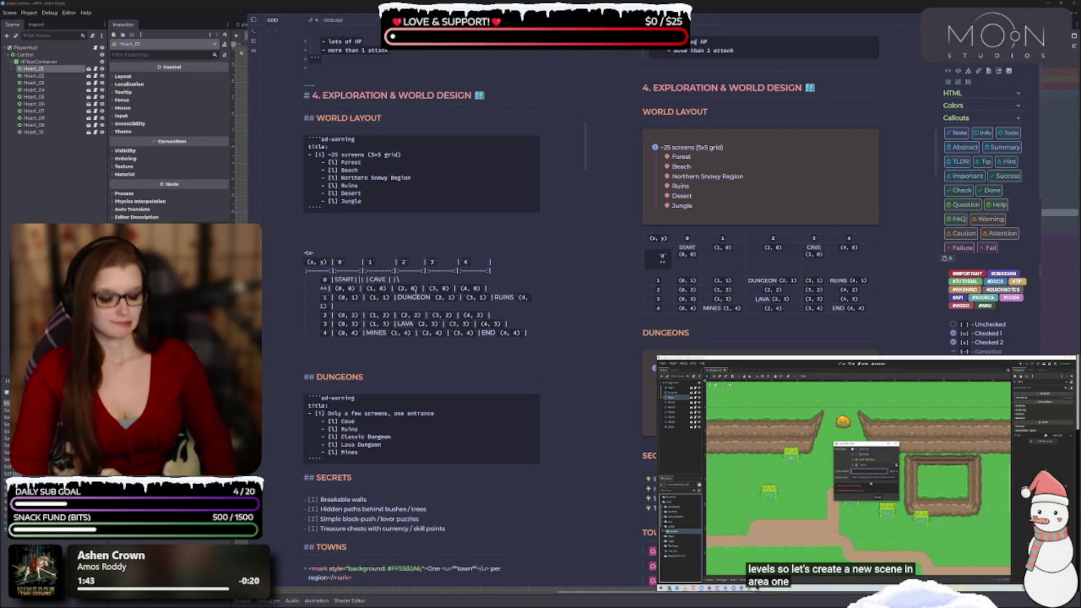
type(" -")
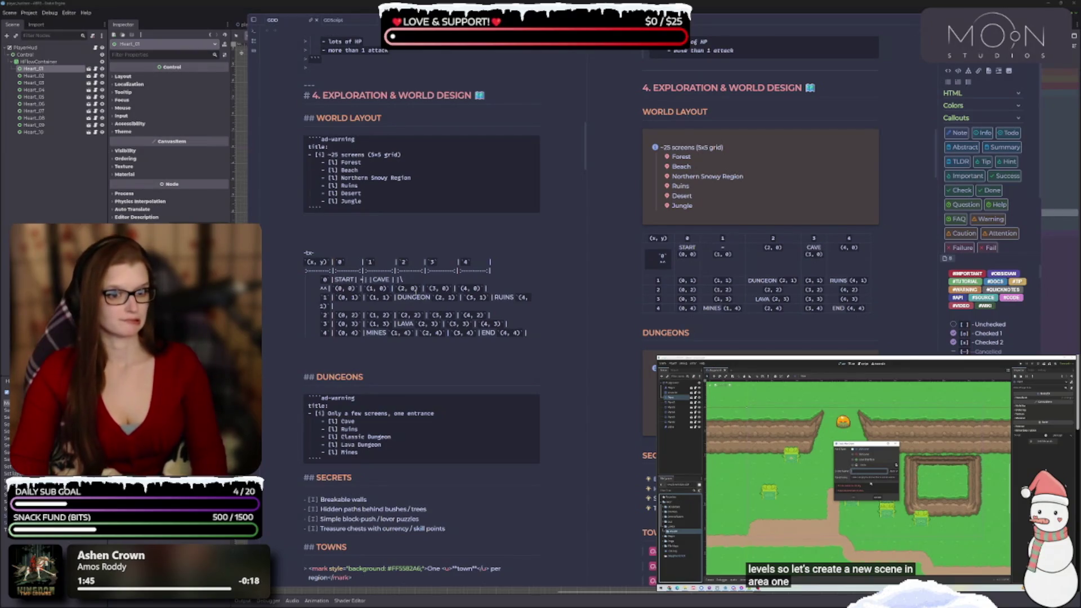
- Put a --- dash at (1, 0) and trim stray characters so row 0 merges into one row
key("BackSpace")
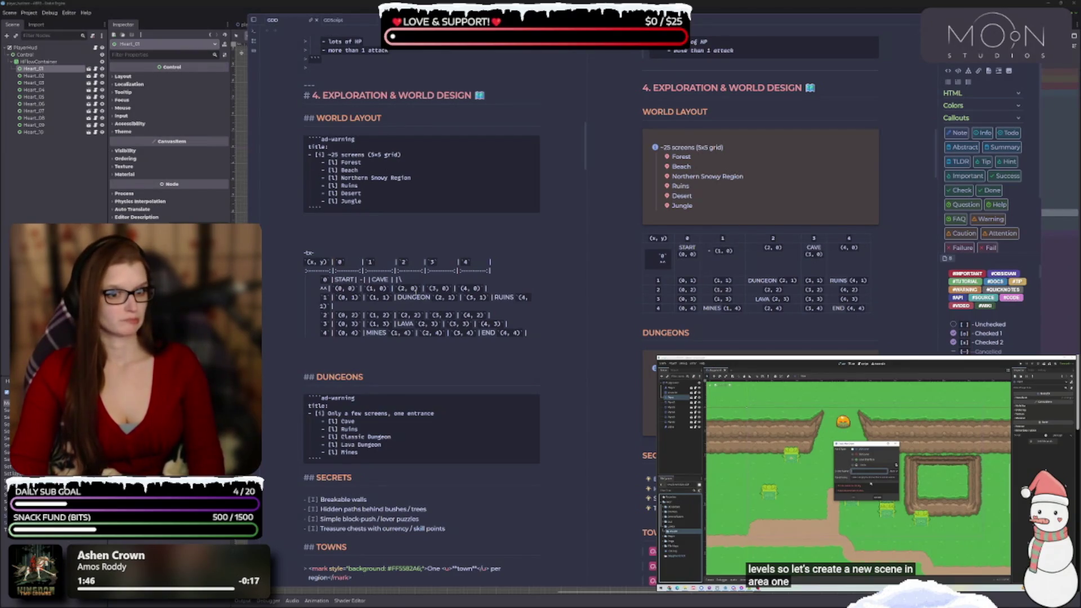
type("-")
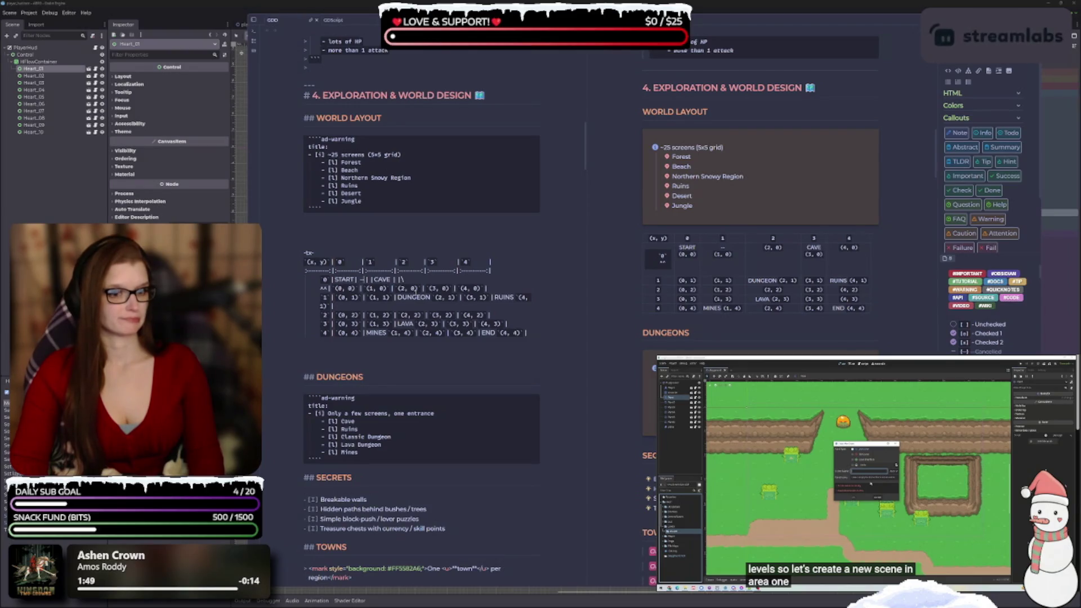
type("-")
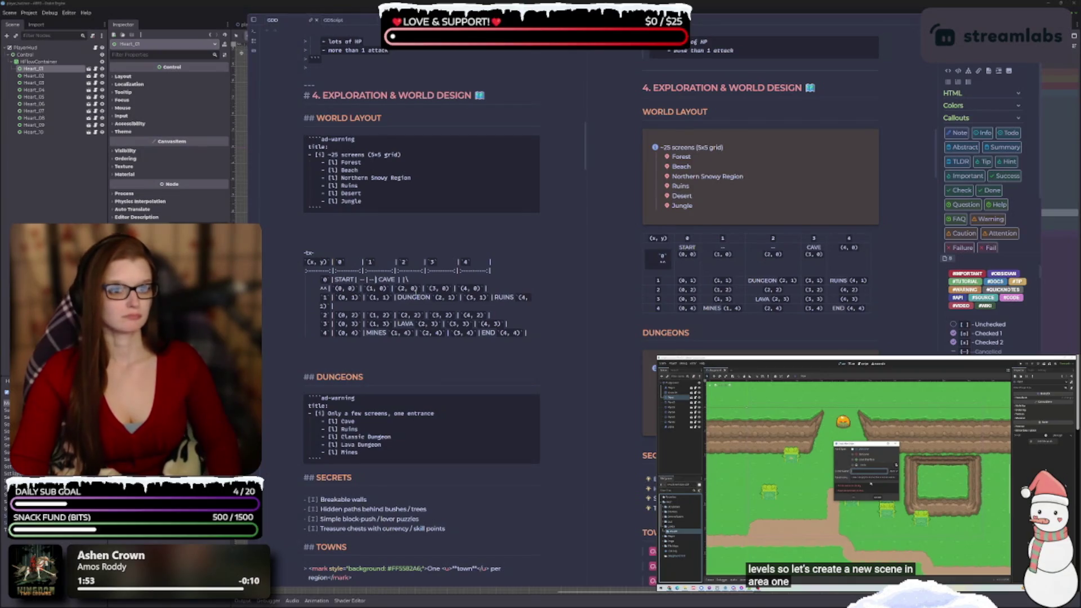
type("-")
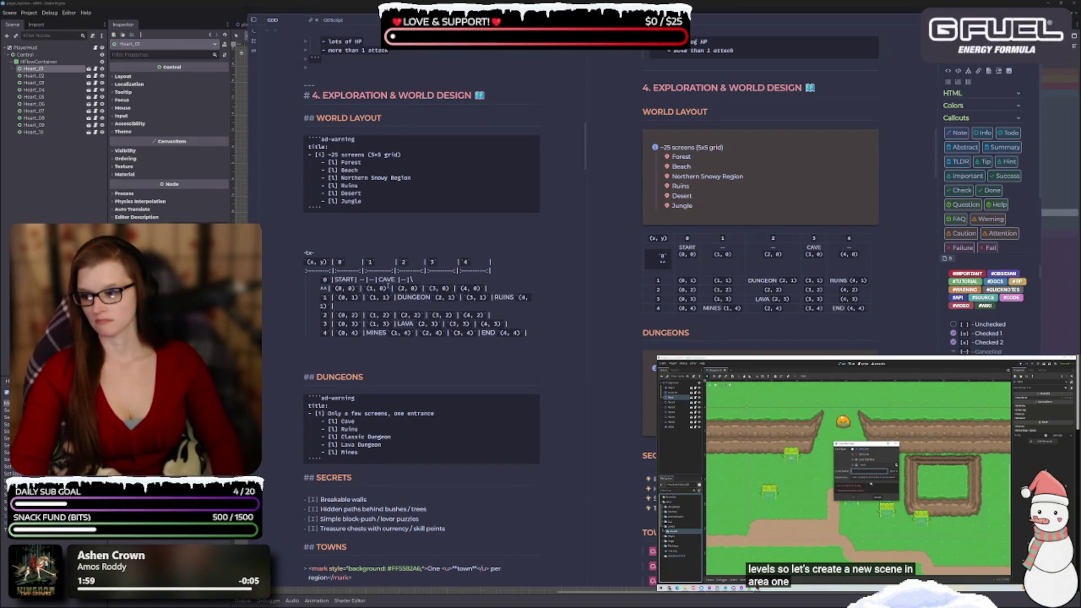
key("BackSpace")
key("BackSpace")
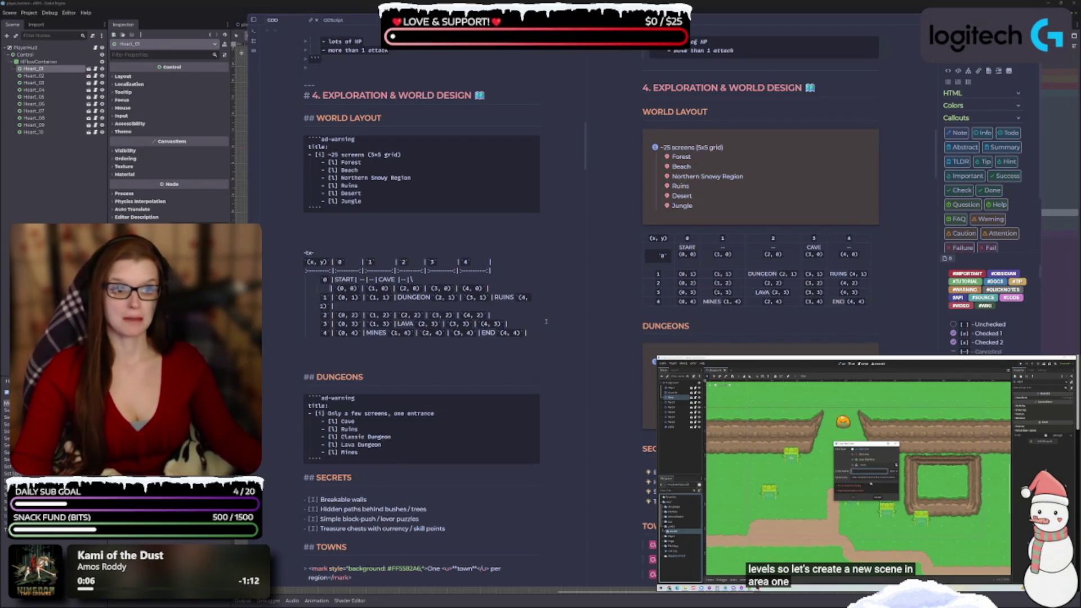
scroll(467, 229, "down", 2)
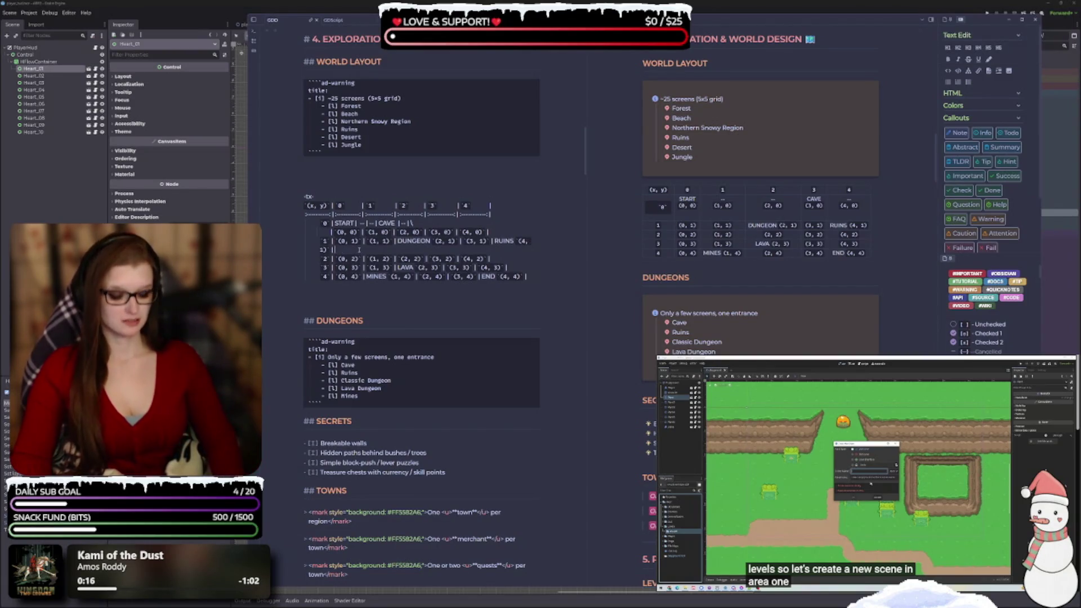
- End the DUNGEON/RUINS line with a backslash and paste row 0's coordinates line beneath it
type("\\")
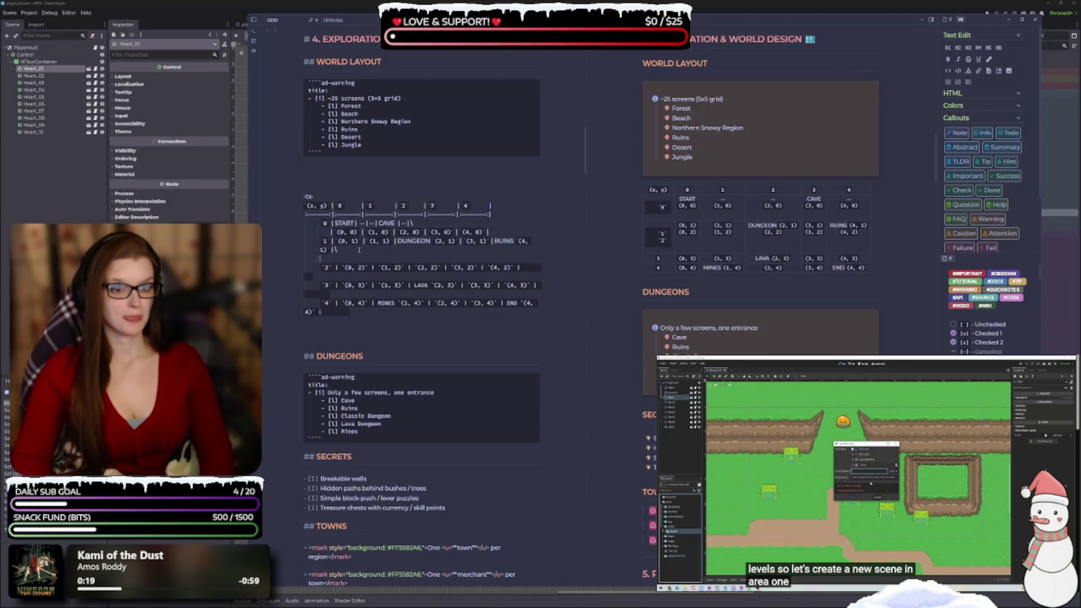
key("Return")
left_click_drag(530, 232, 327, 232)
left_click(342, 258)
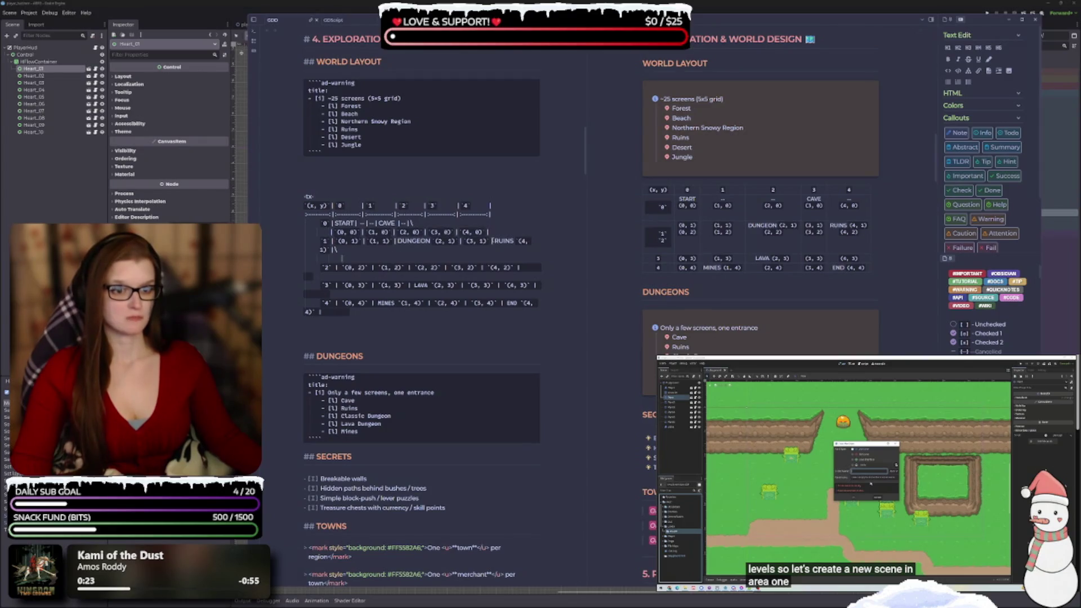
left_click_drag(508, 232, 304, 232)
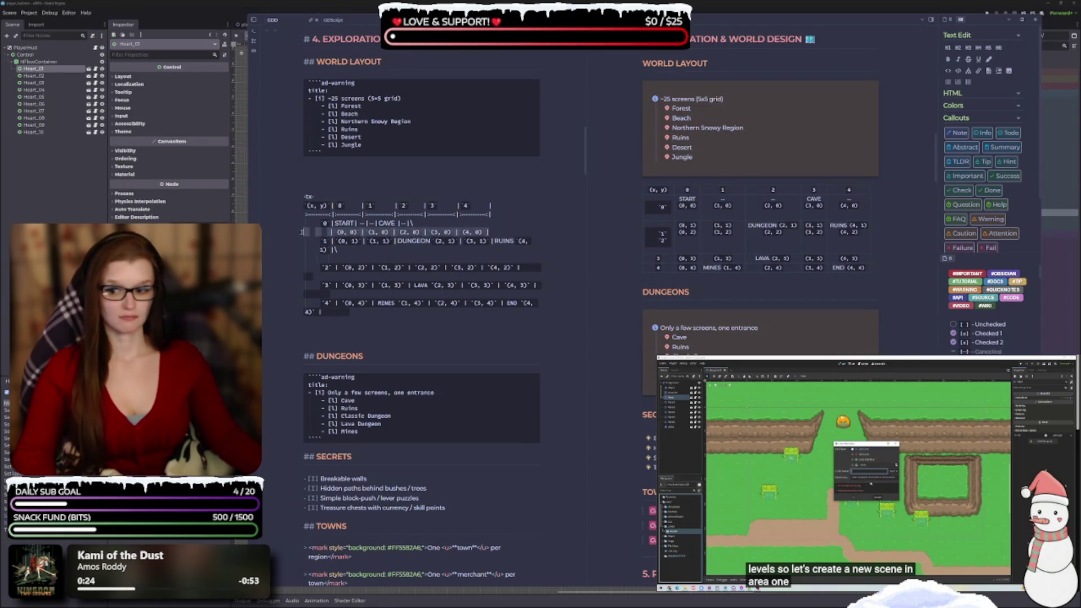
left_click(350, 260)
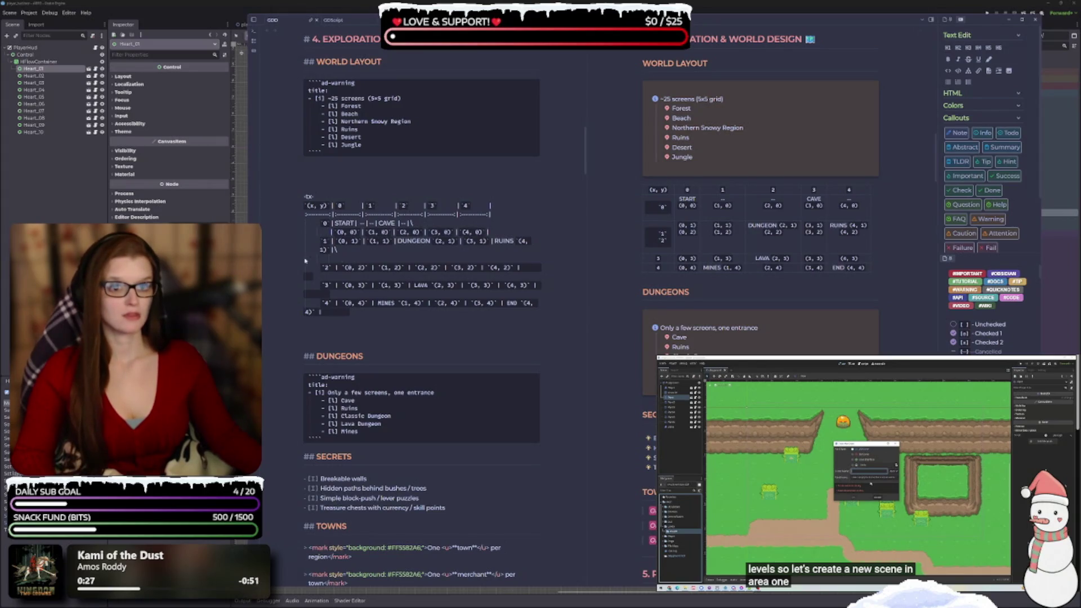
key("ctrl+v")
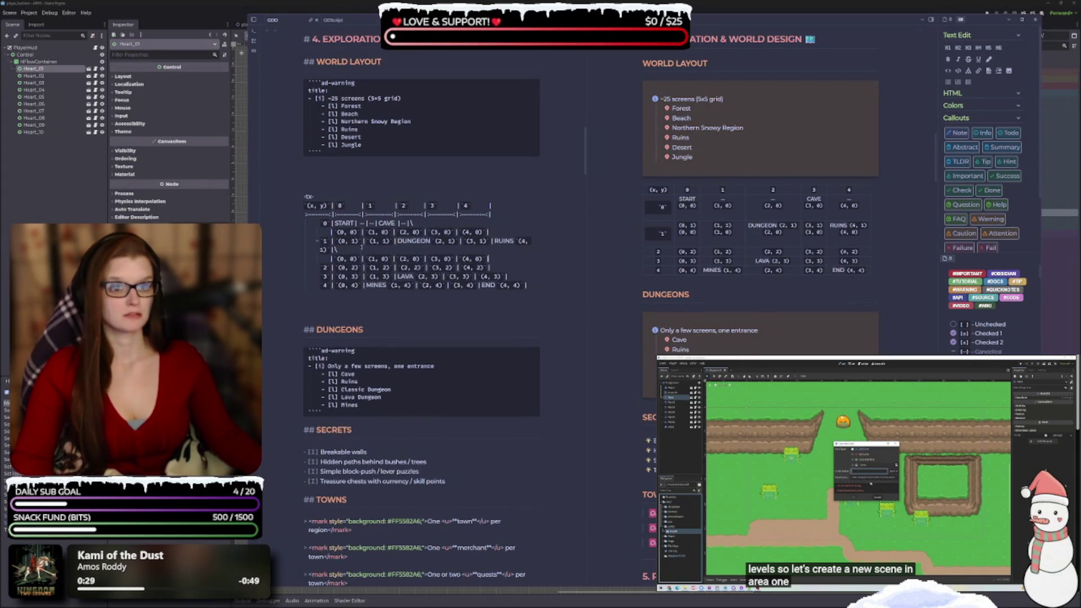
- Replace (0, 1) in row 1 with a -- dash
left_click(361, 241)
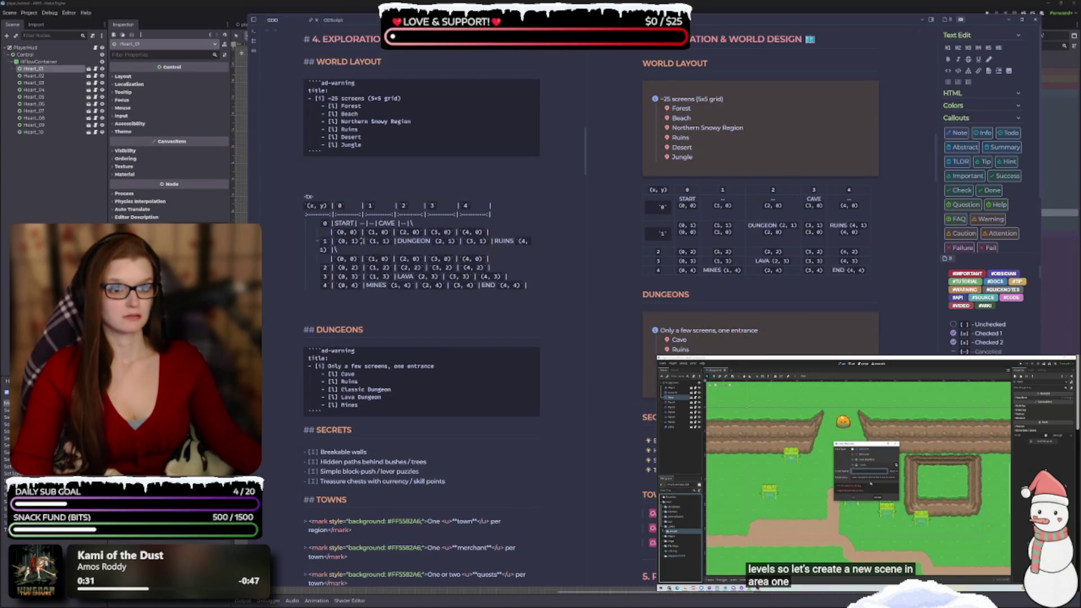
left_click_drag(356, 240, 338, 240)
key("ctrl+c")
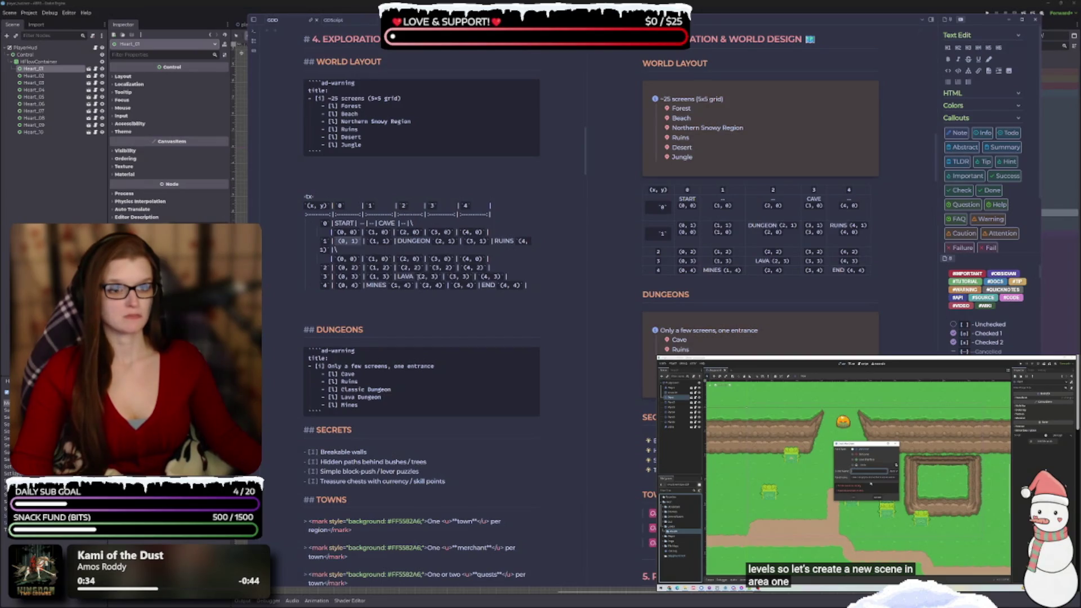
type("--")
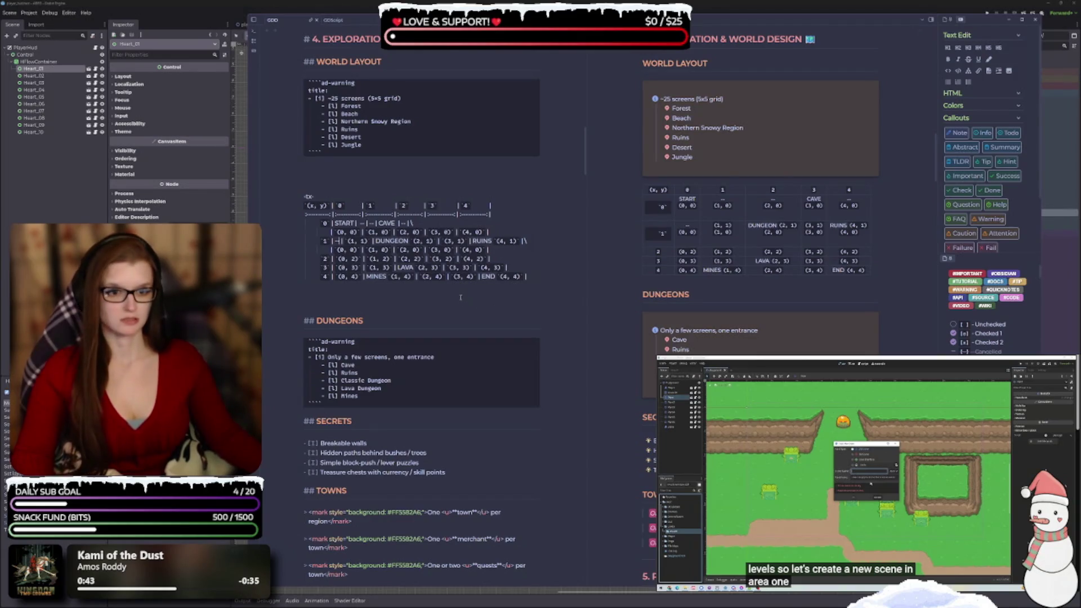
- Restore the dash cell and change the copied (0, 0) coordinate to (0, 1)
key("ctrl+v")
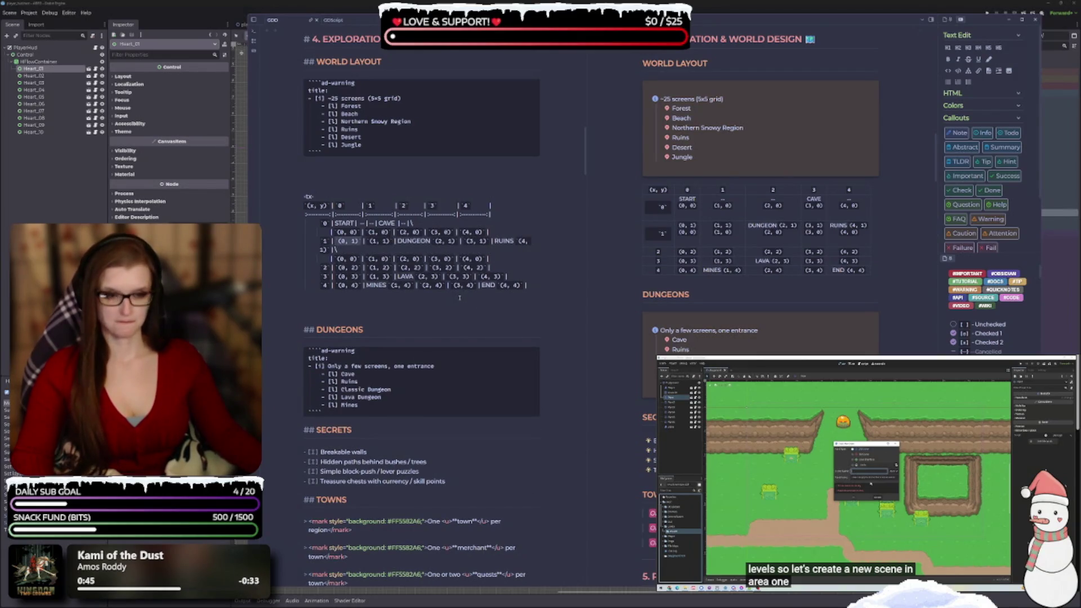
key("ctrl+z")
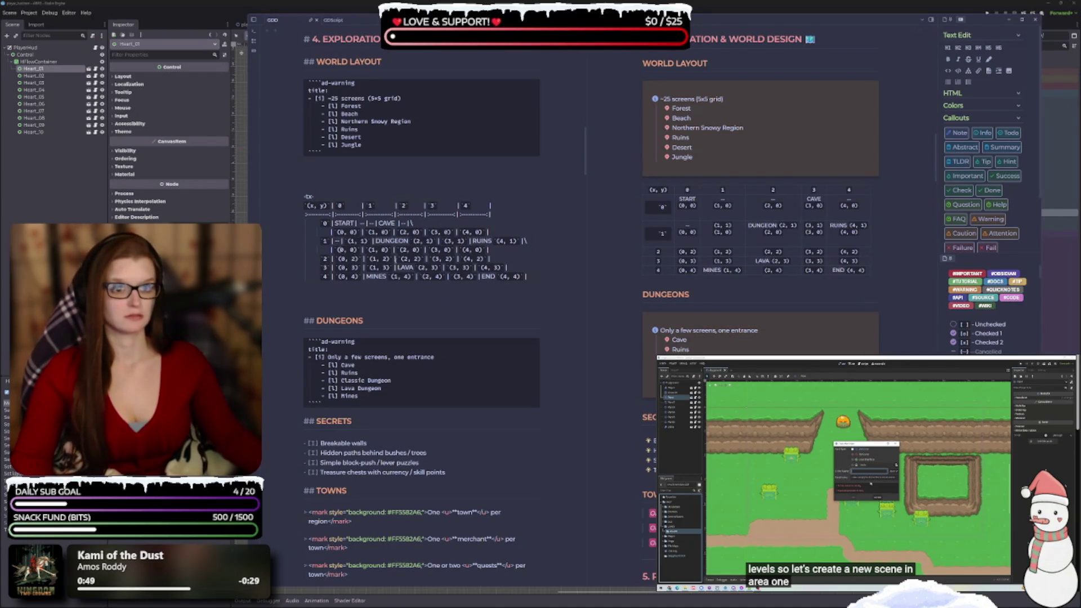
left_click_drag(361, 249, 342, 249)
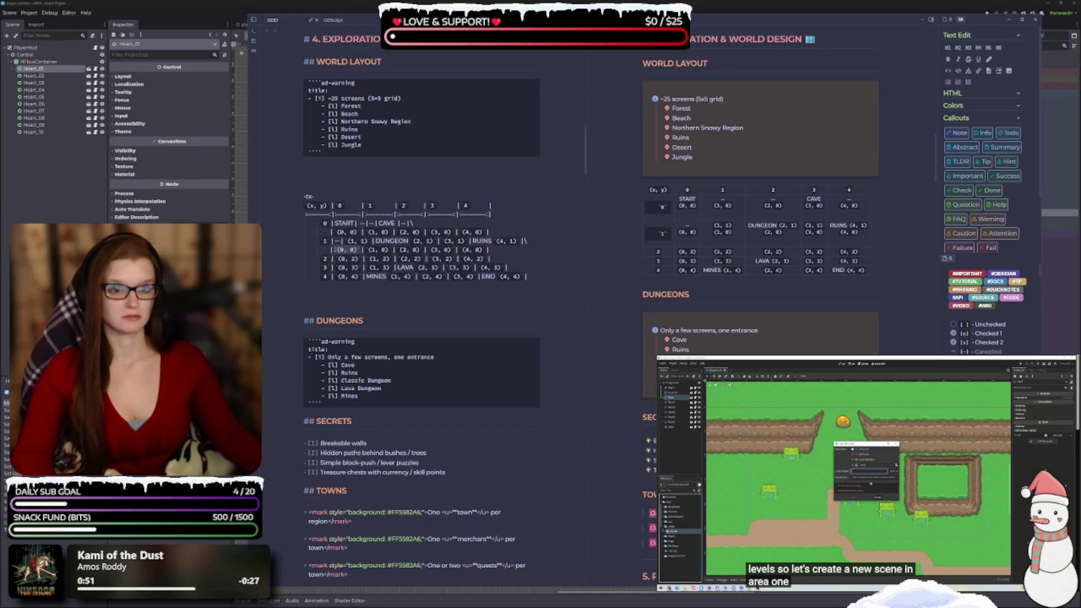
type("(0, 1)")
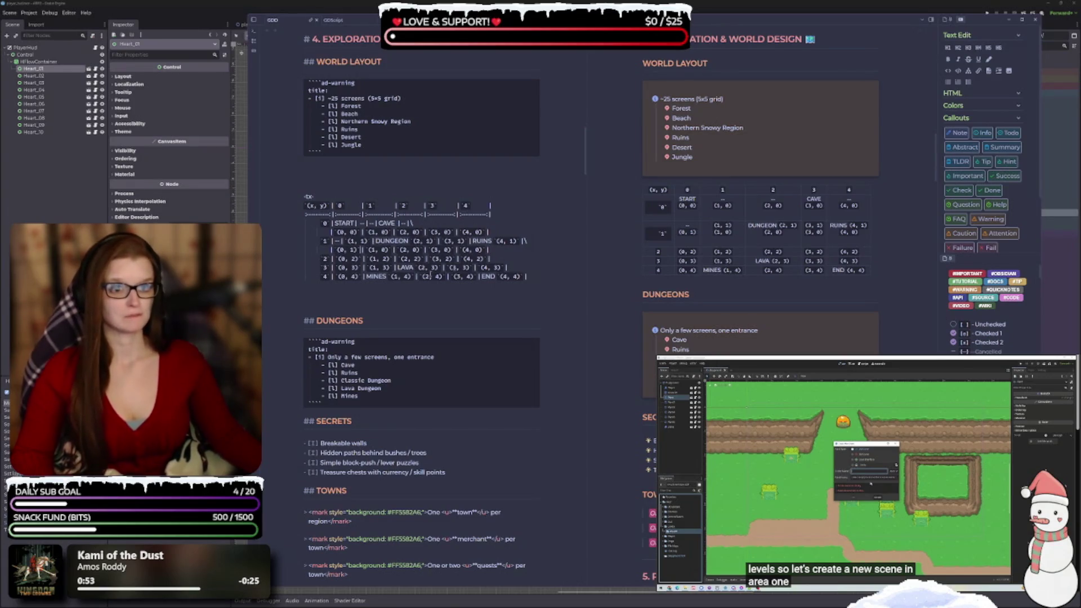
- Move the (2, 1) and (3, 1) labels into the coordinates line and add -- between DUNGEON and RUINS
left_click_drag(433, 241, 413, 242)
key("ctrl+c")
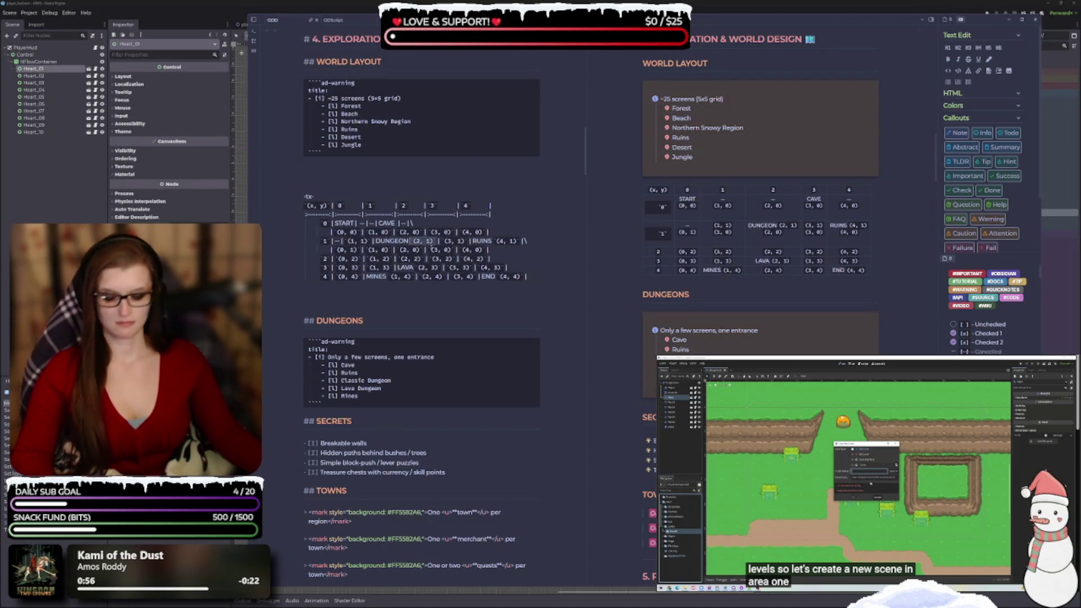
key("BackSpace")
left_click_drag(394, 250, 368, 250)
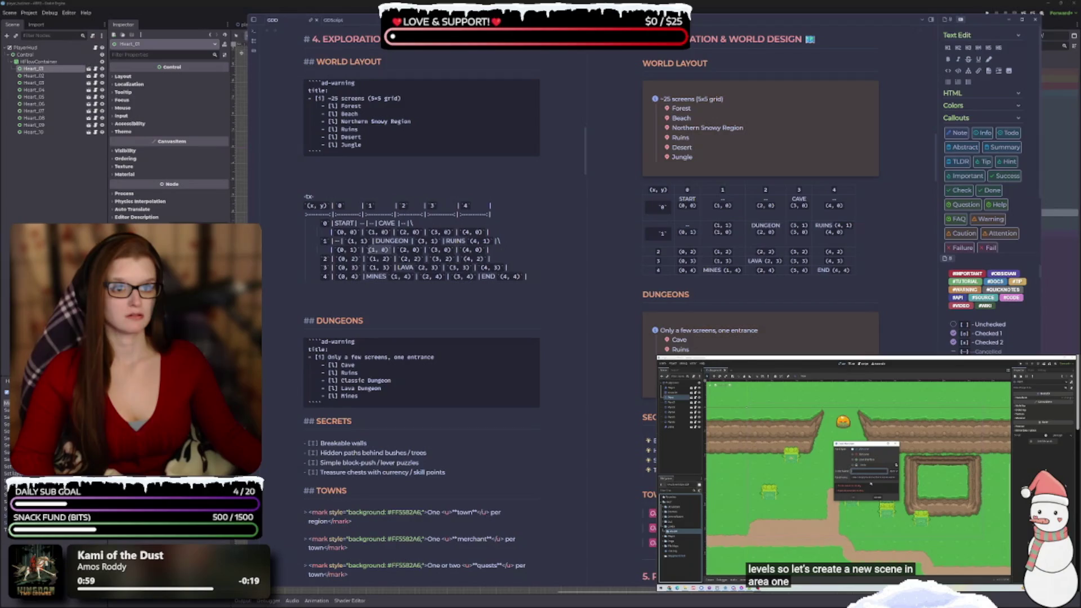
key("ctrl+v")
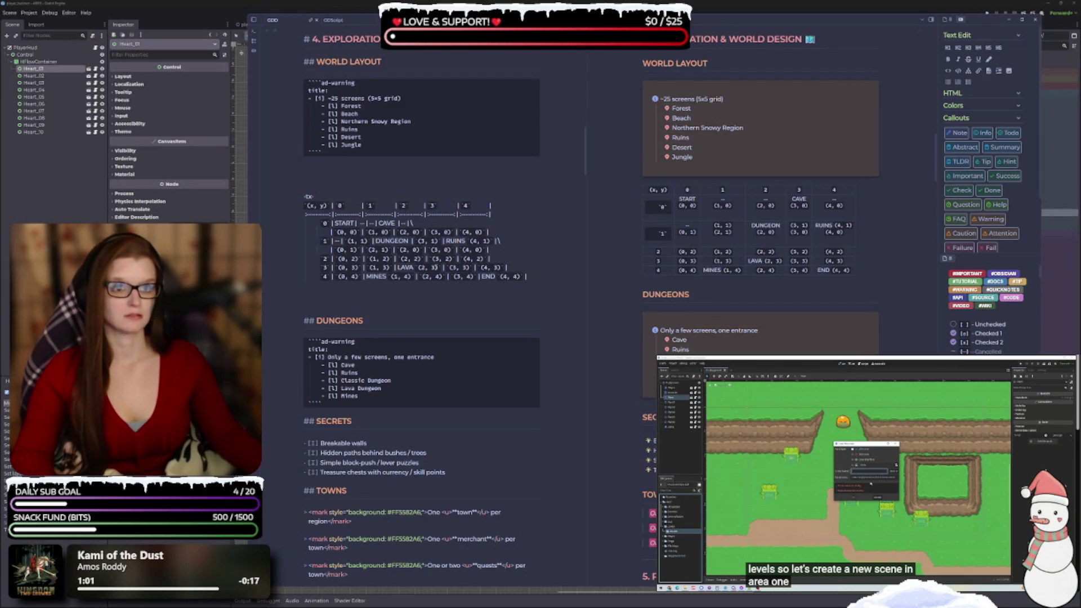
left_click_drag(443, 241, 416, 241)
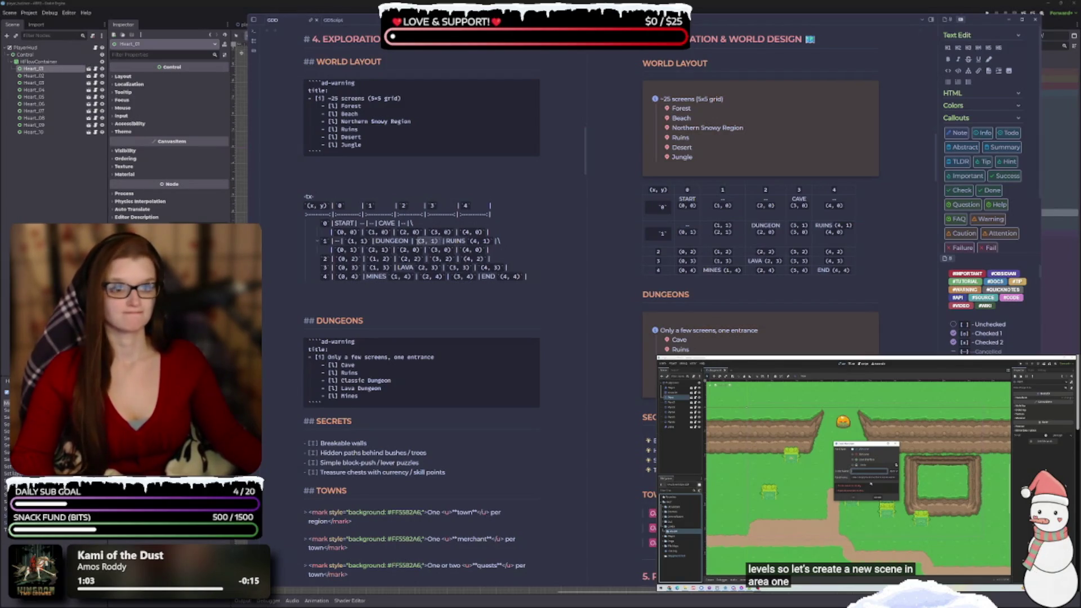
key("ctrl+x")
left_click_drag(420, 250, 395, 250)
key("ctrl+v")
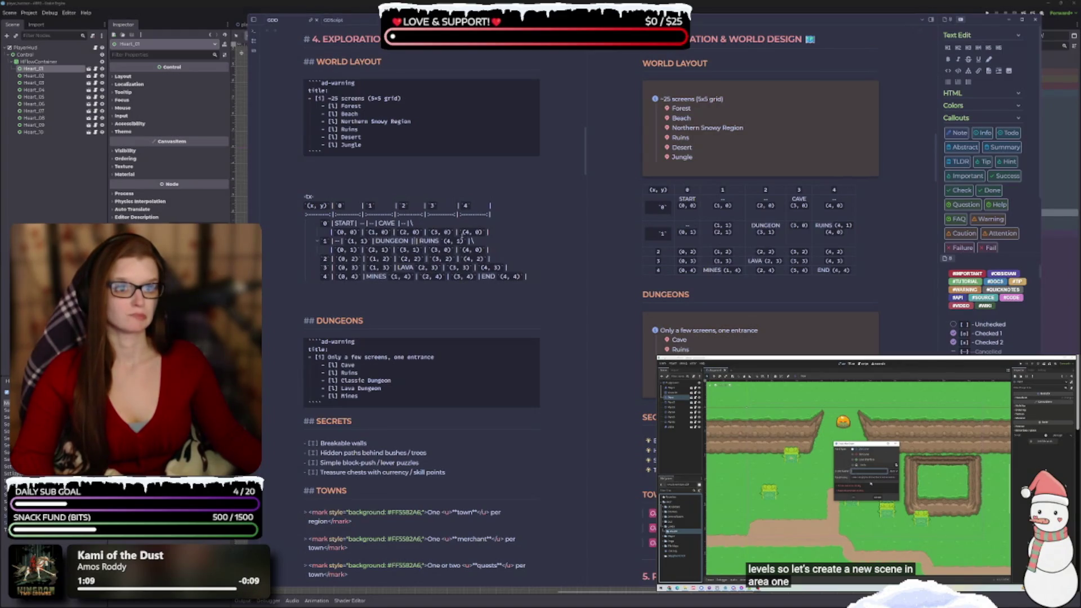
type("--")
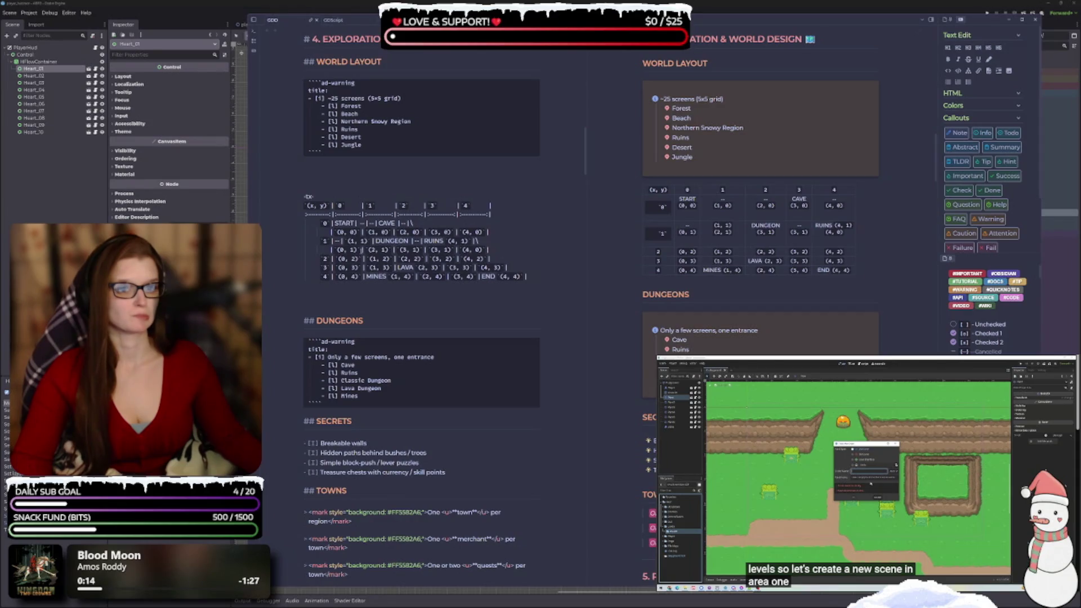
- Correct row 1's coordinates to (1, 1), (2, 1) and (4, 1), deleting the duplicate (4, 1) after RUINS
key("BackSpace")
key("BackSpace")
key("BackSpace")
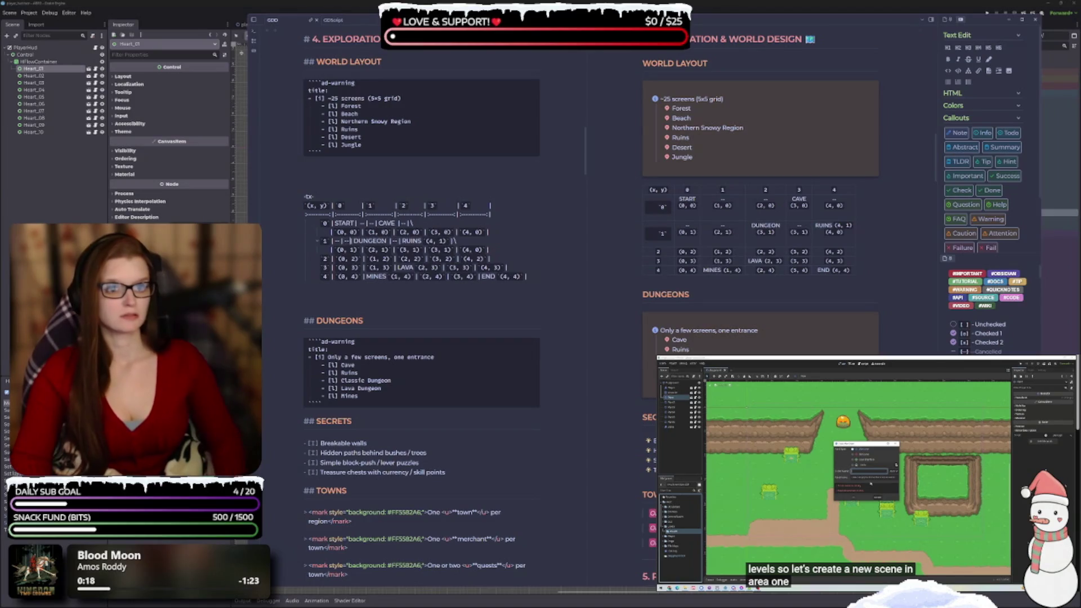
type("1")
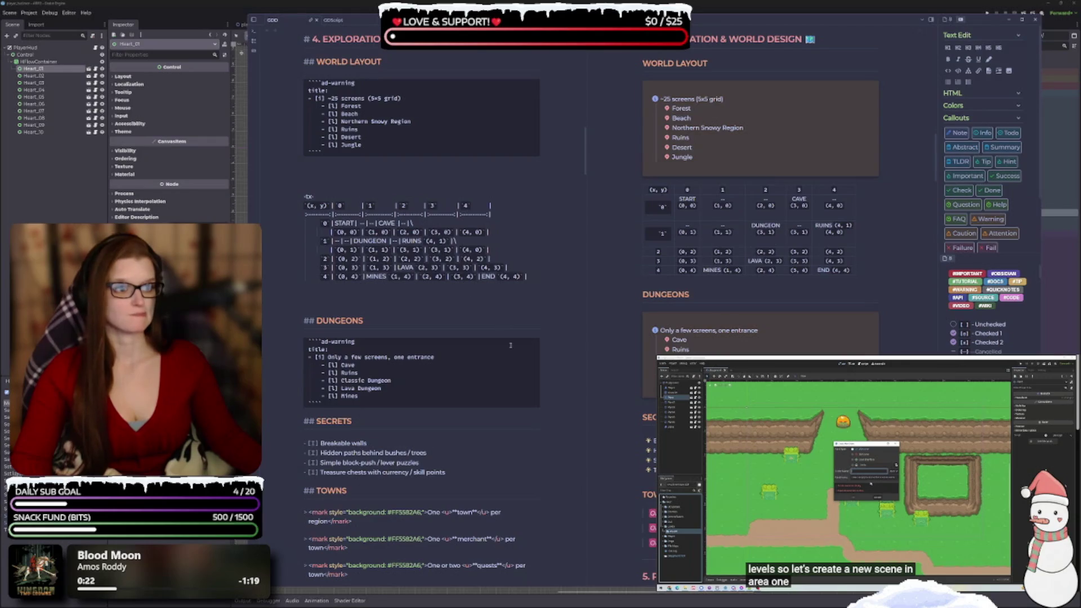
left_click(405, 250)
type("2")
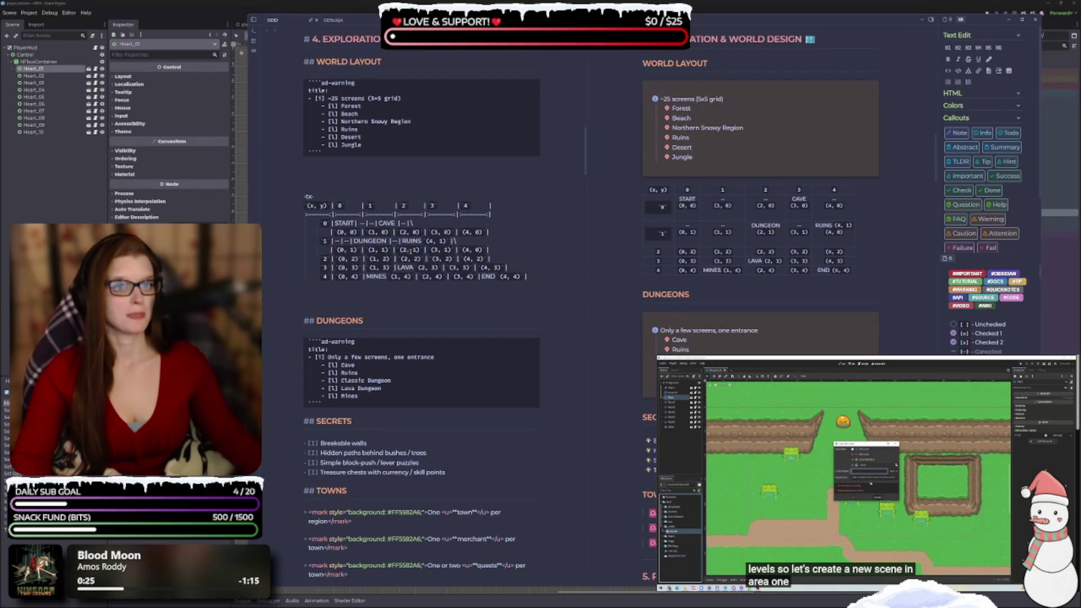
double_click(479, 250)
type("1")
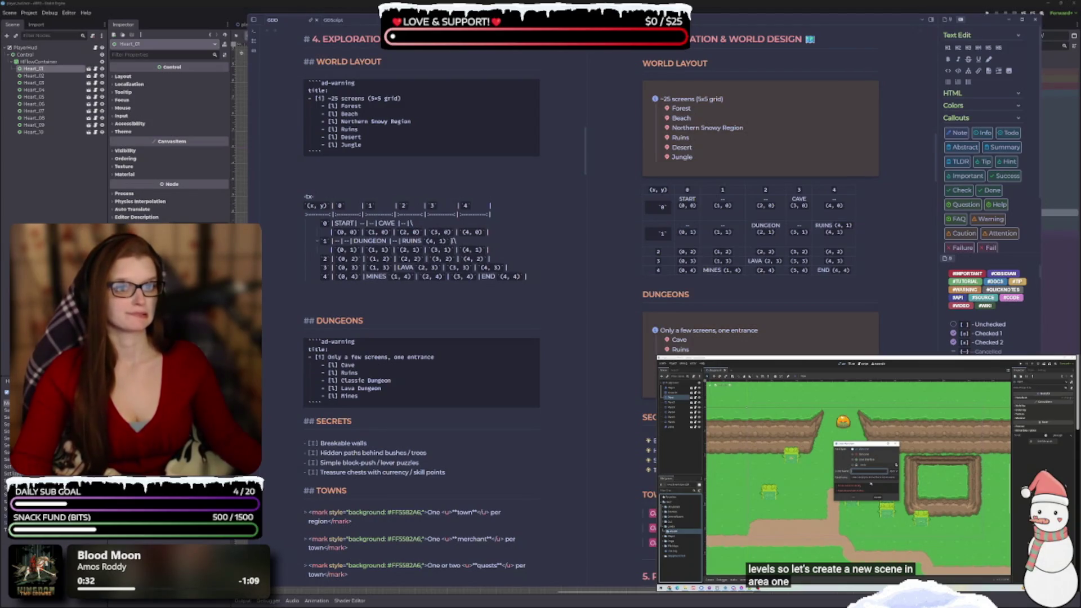
key("BackSpace")
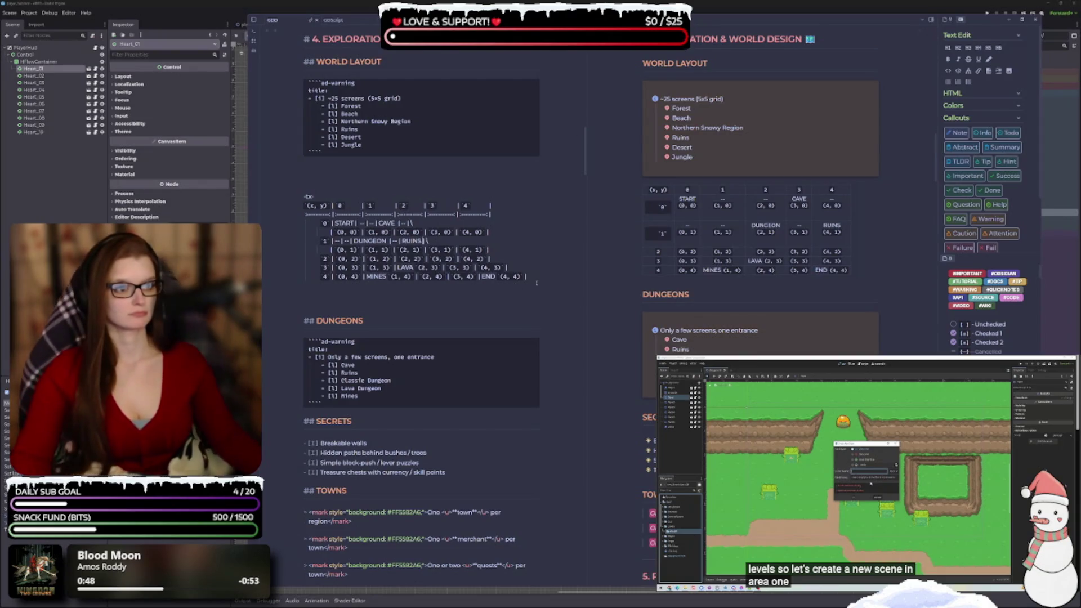
scroll(514, 230, "down", 1)
left_click(506, 217)
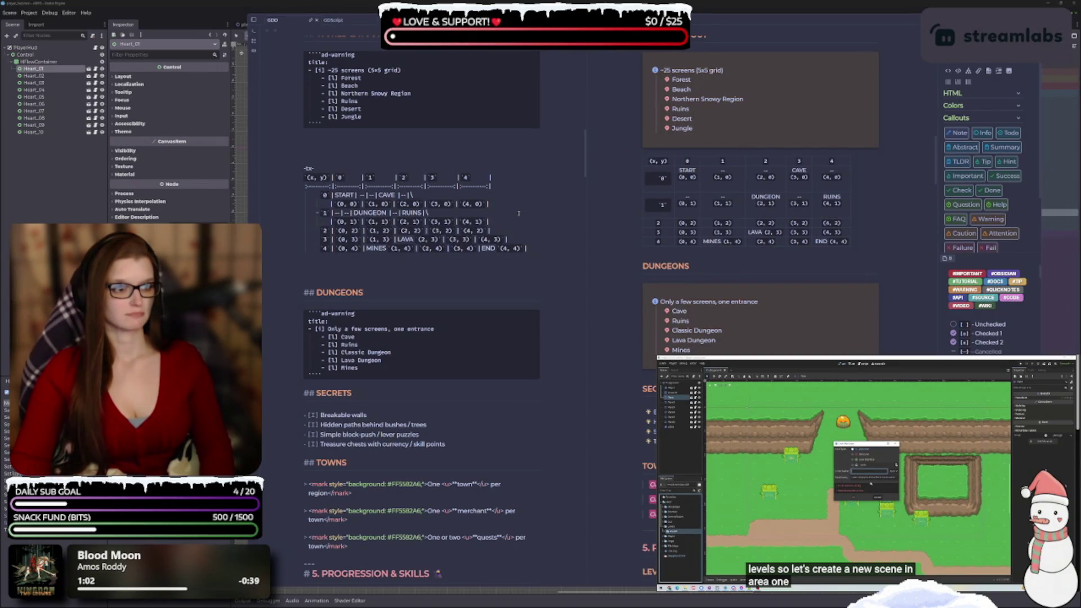
- Add a '|--|--|--' dash line for row 2 beneath row 1 as its own row
type("\\")
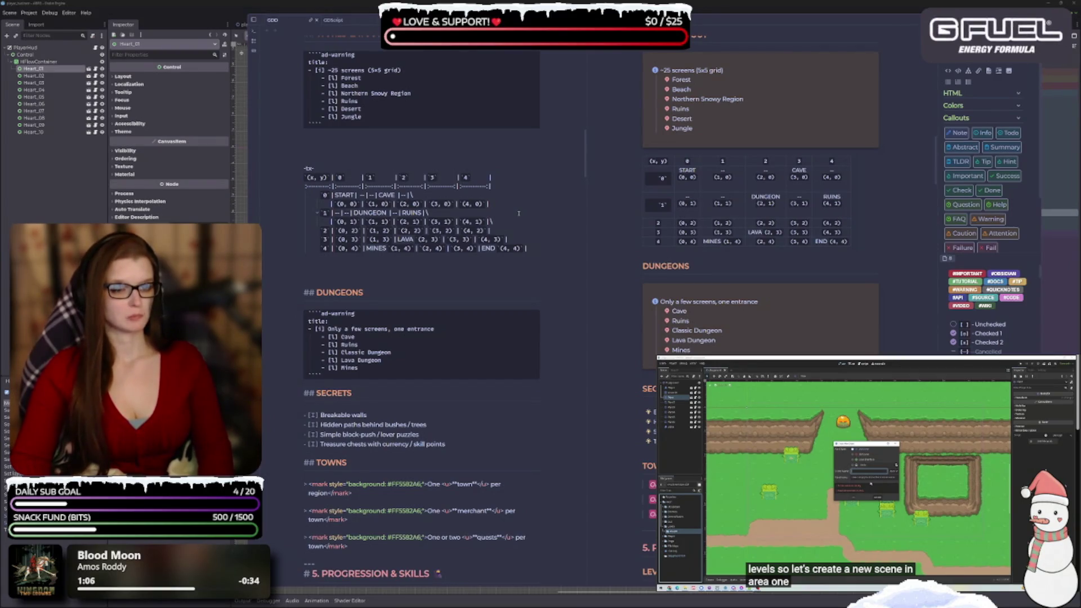
key("Return")
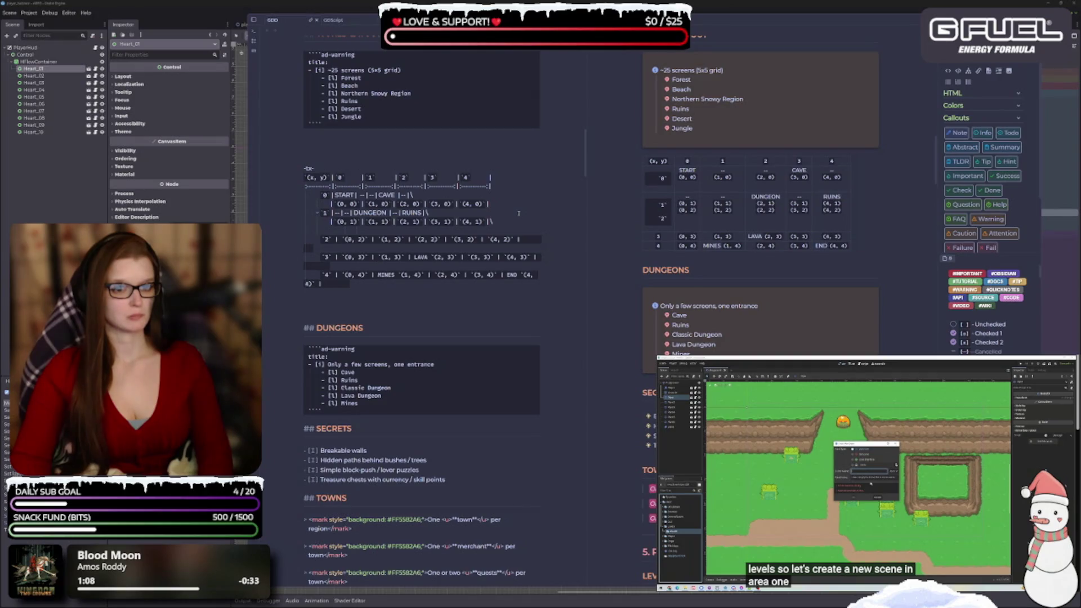
type("2` ")
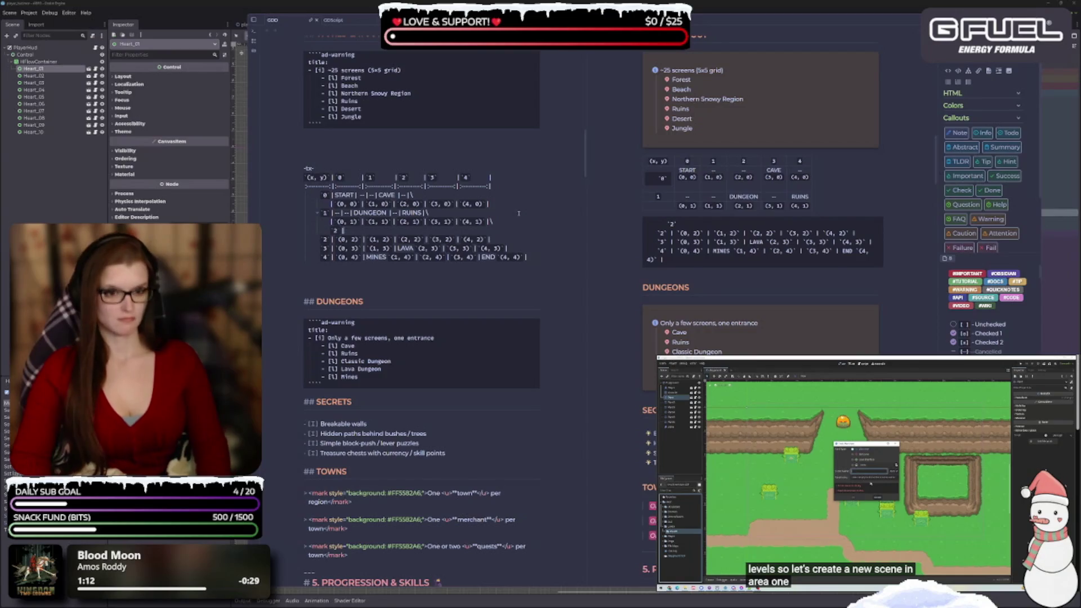
type("|--|--|")
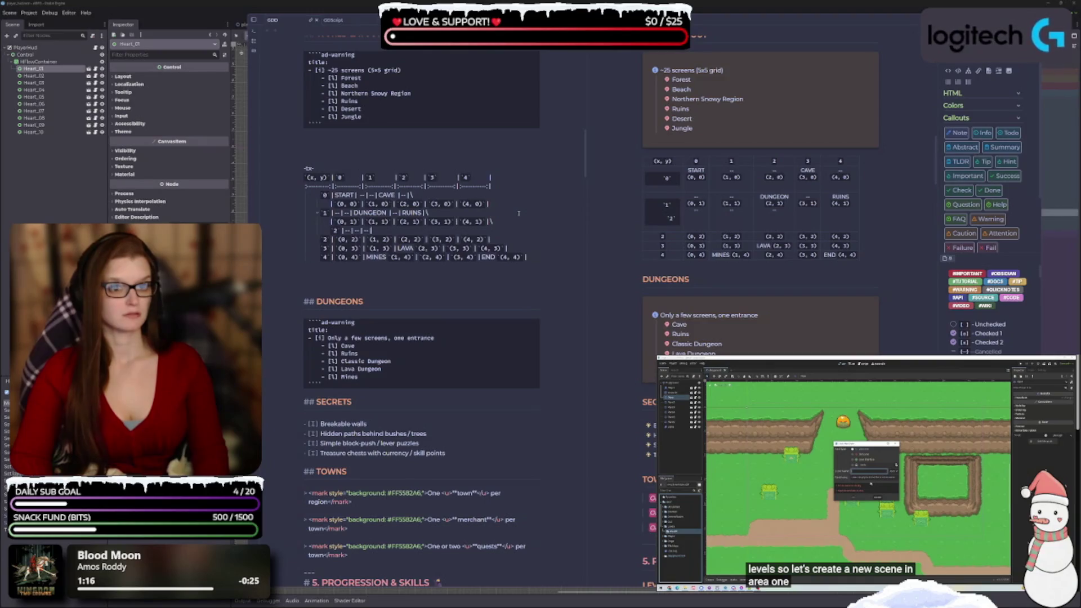
type("--|--|")
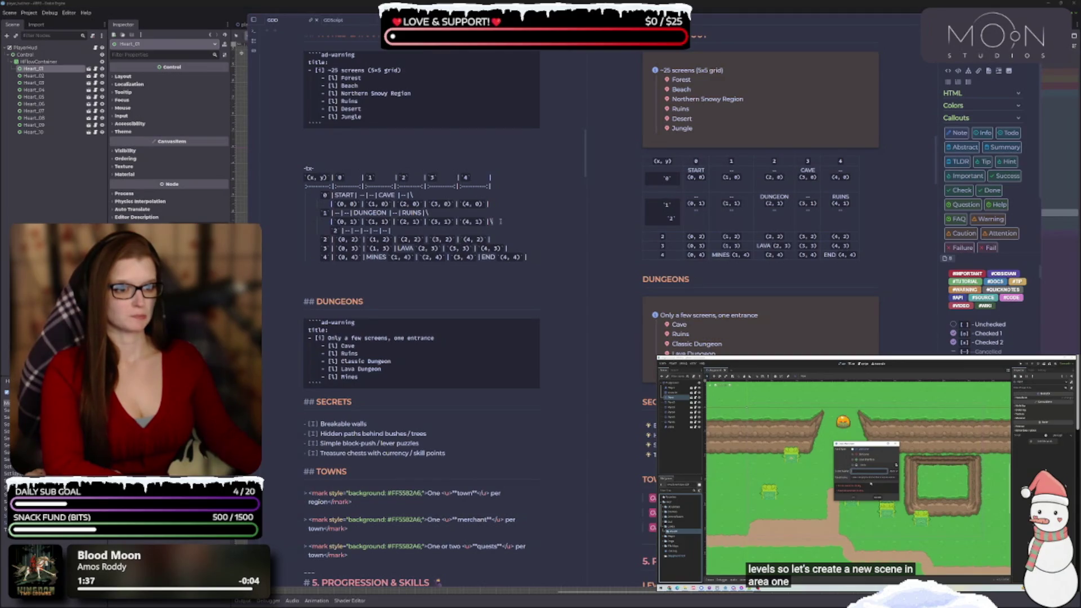
key("BackSpace")
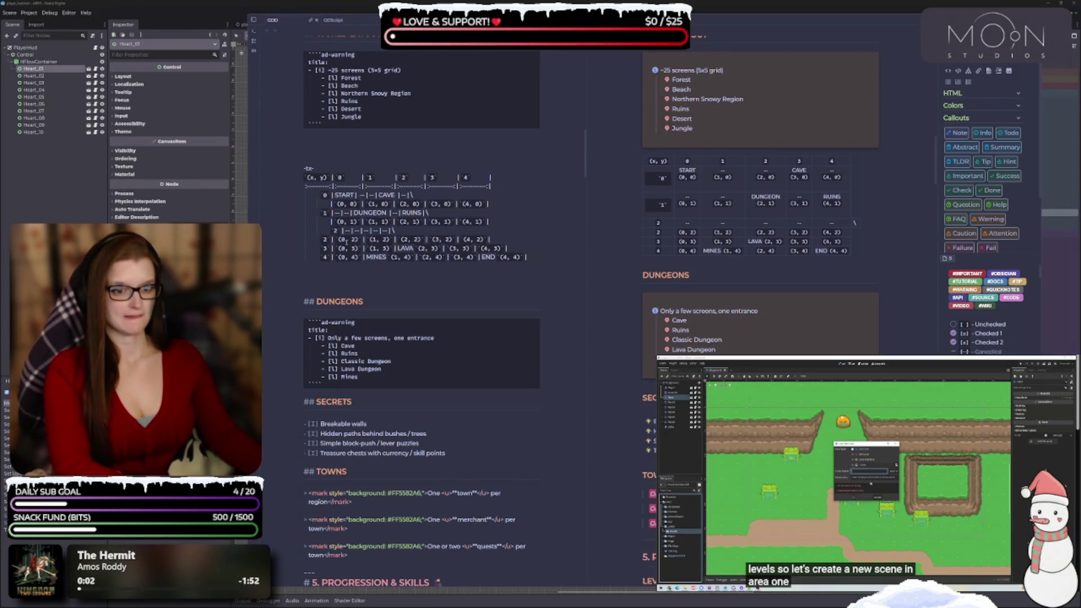
- Clean up the row-2 dash line by removing the leading 2 and indentation, keeping its backslash
key("BackSpace")
key("BackSpace")
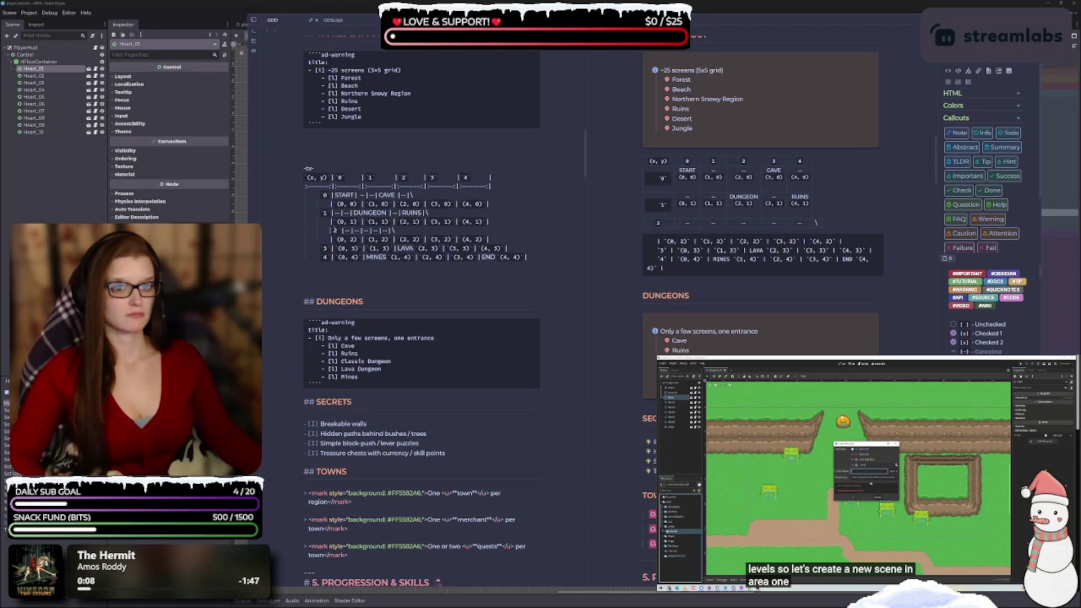
key("BackSpace")
key("BackSpace")
key("BackSpace")
type("2")
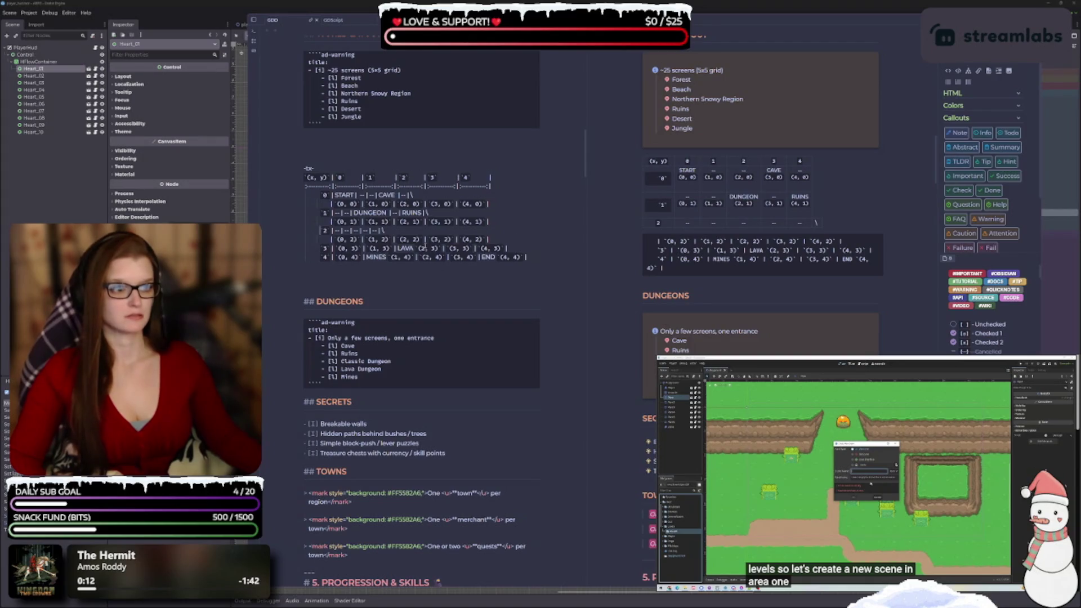
left_click(419, 231)
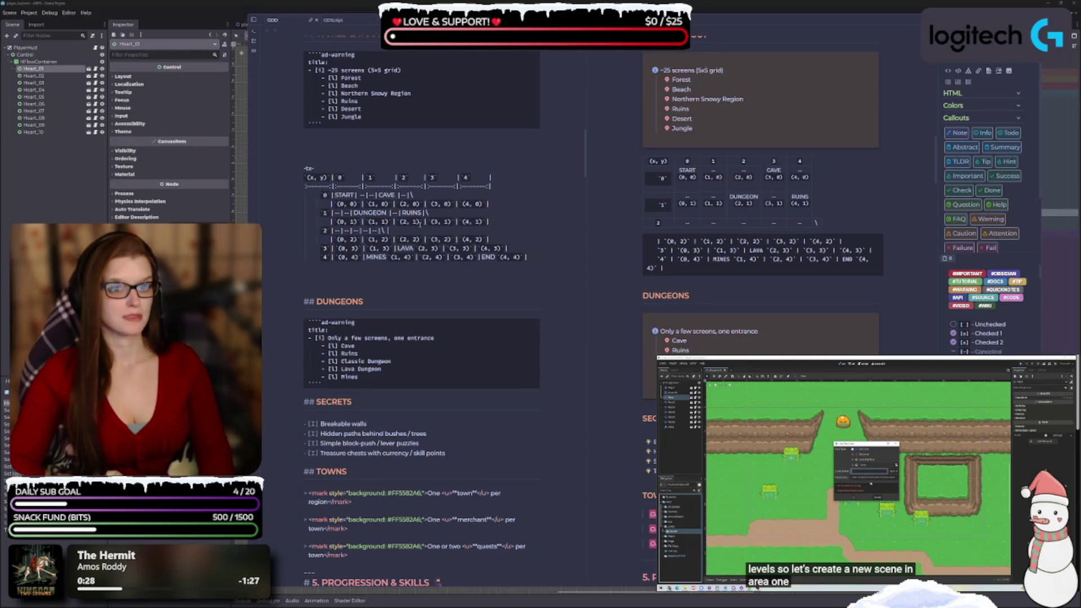
key("BackSpace")
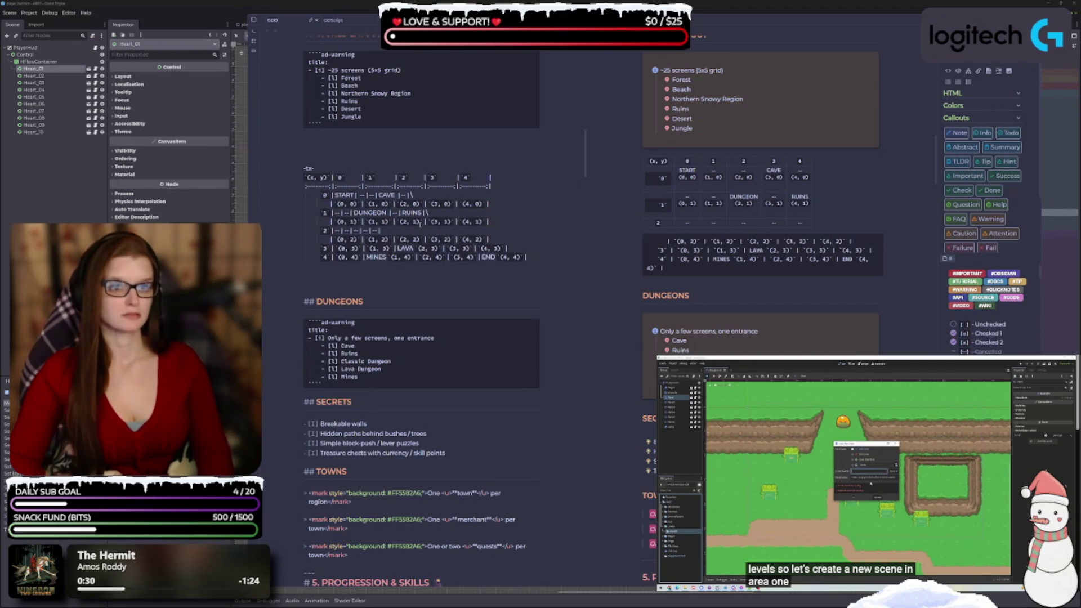
key("ctrl+z")
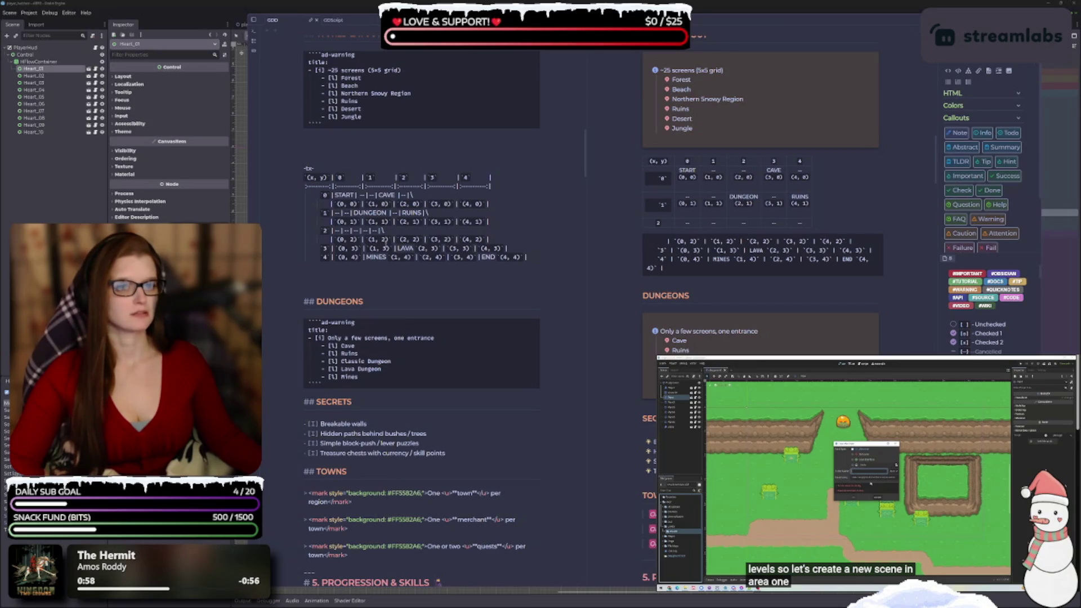
key("ctrl+z")
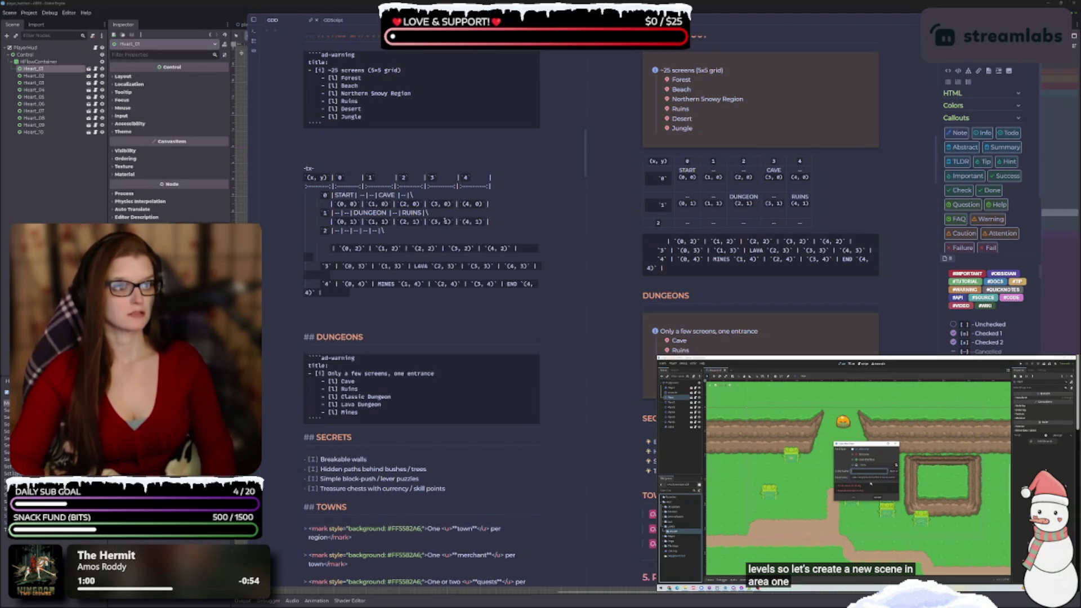
key("ctrl+shift+z")
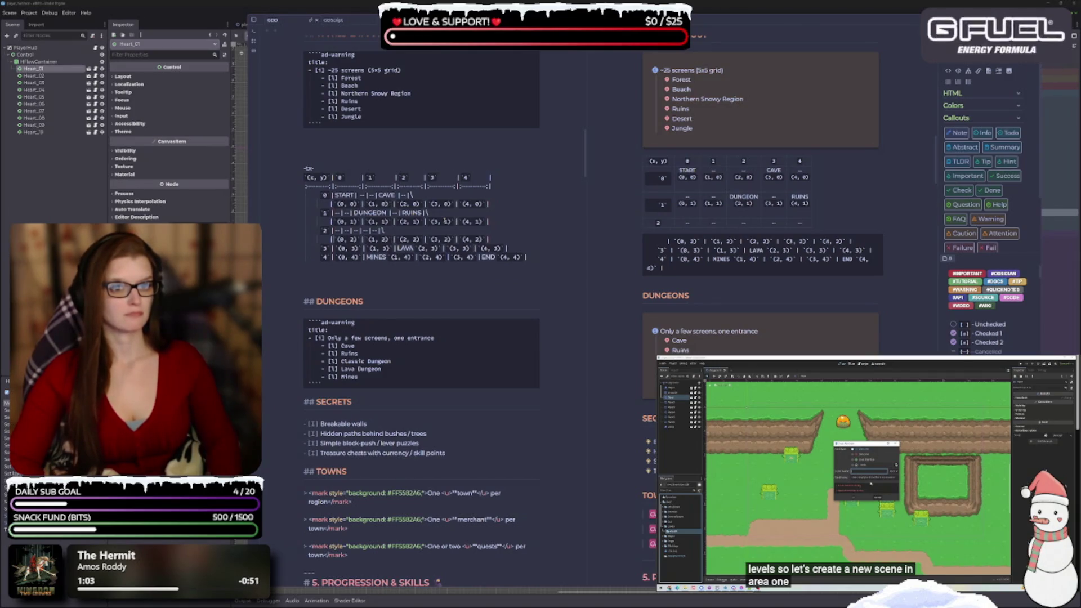
- Realign the (0, 2) coordinates line directly under the row-2 dash line
key("BackSpace")
key("BackSpace")
key("BackSpace")
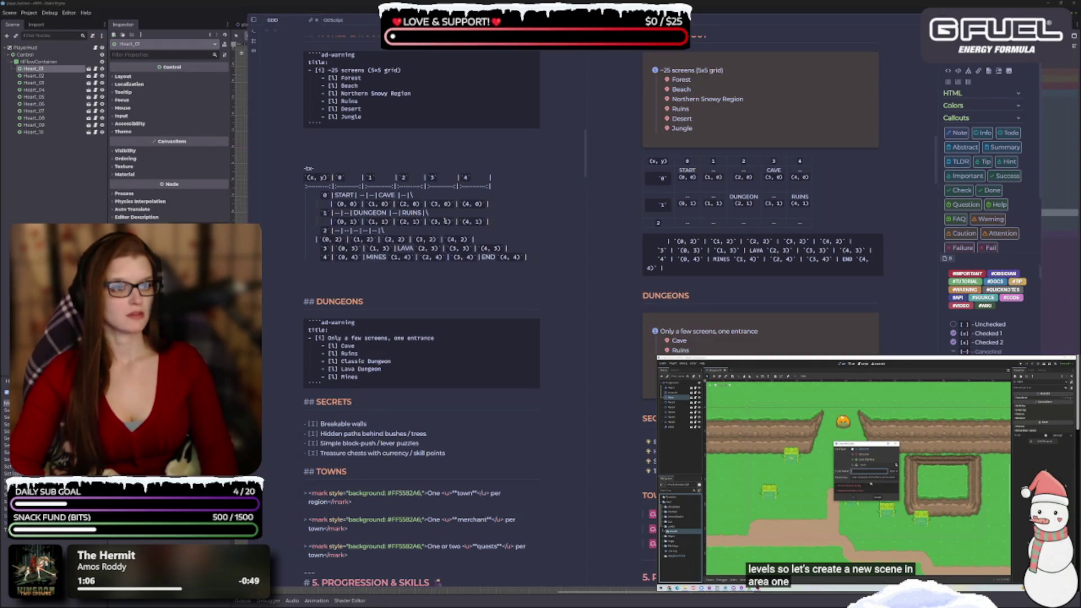
key("BackSpace")
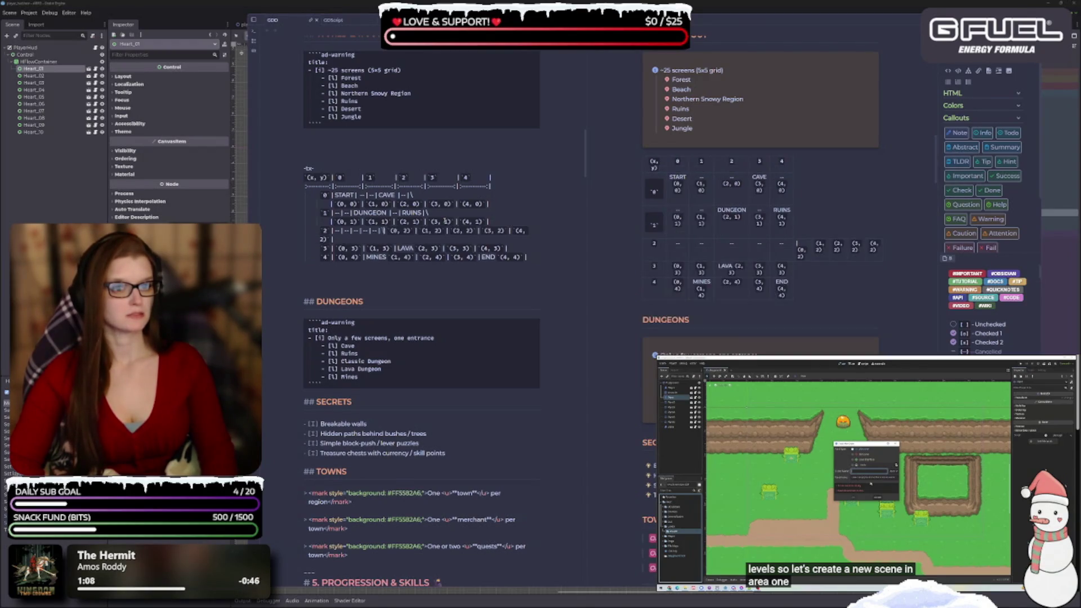
key("Return")
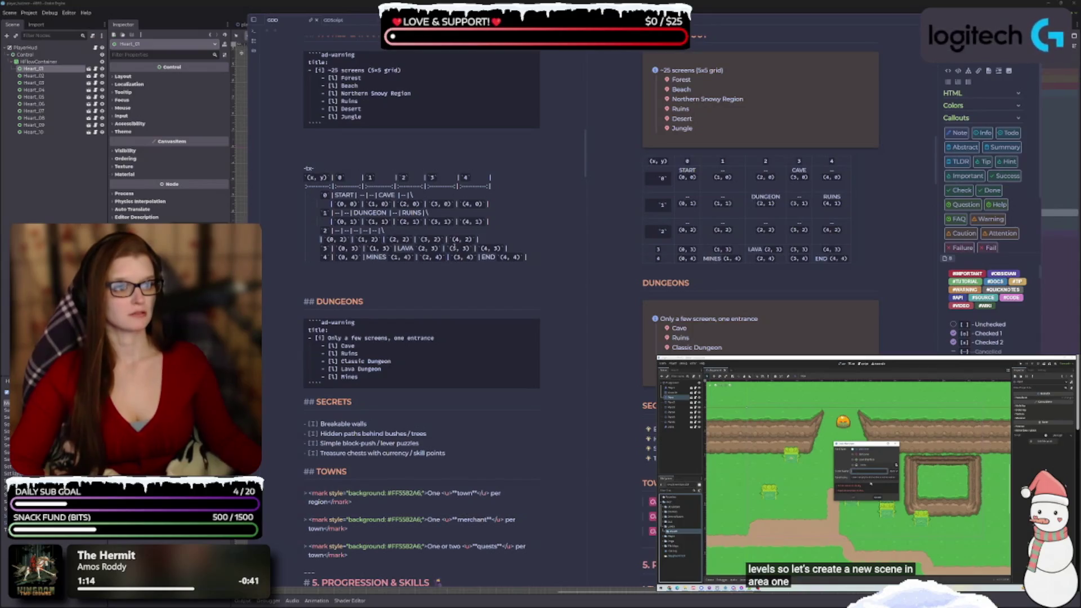
scroll(450, 239, "down", 1)
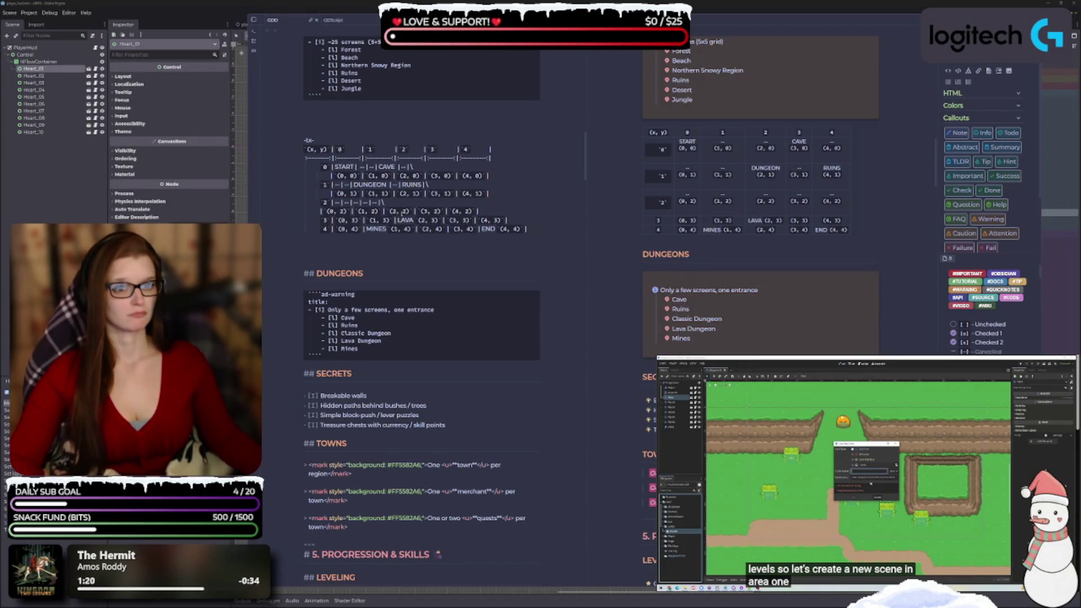
- Copy row 2's dash cells to start a row-3 label line
left_click_drag(385, 203, 330, 203)
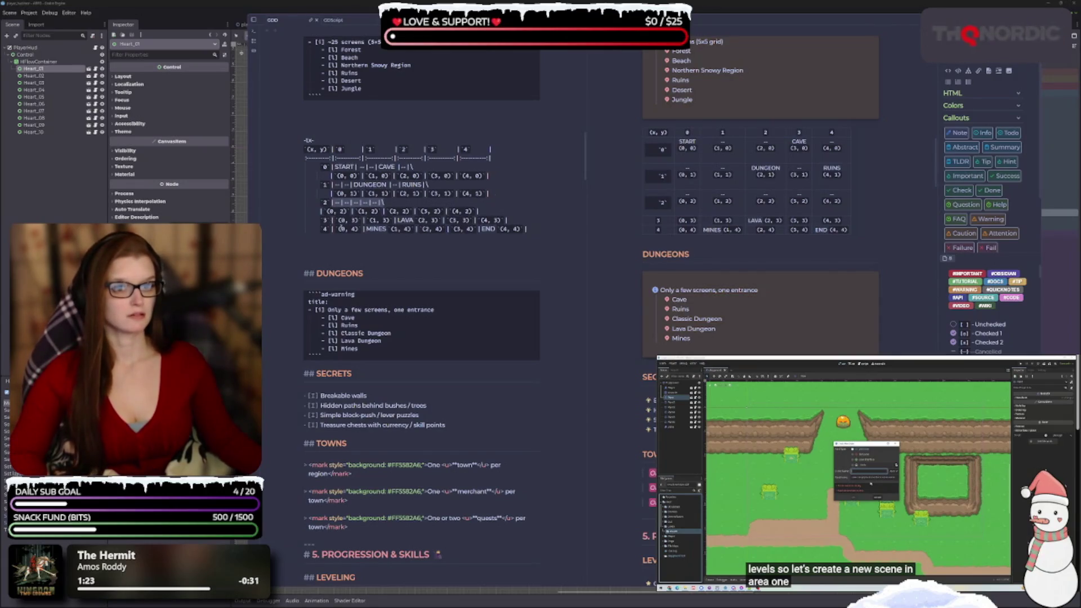
left_click(352, 236)
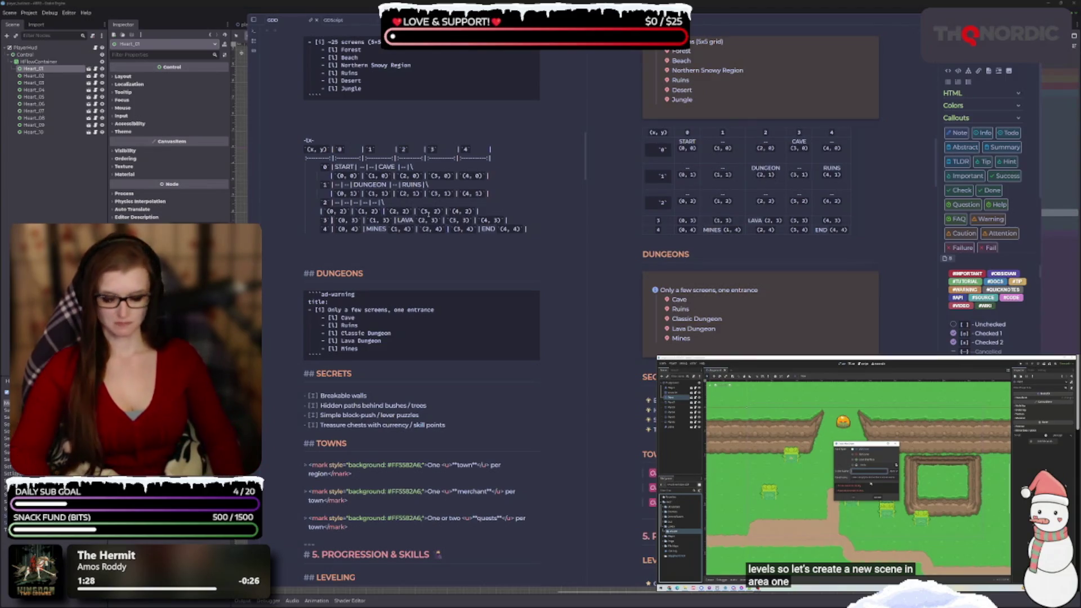
key("ctrl+v")
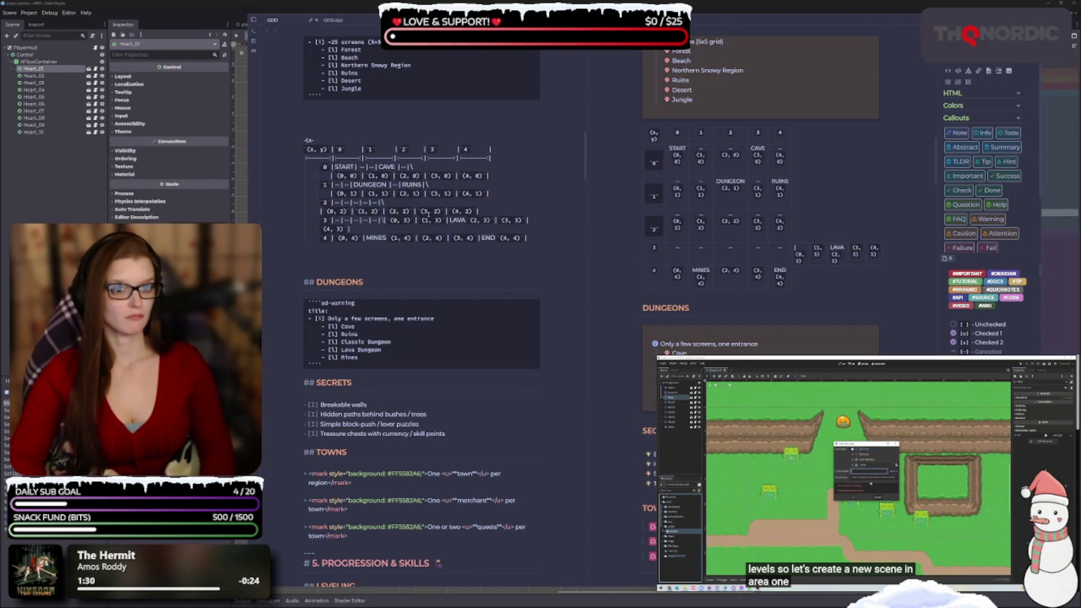
- Put the LAVA (0, 3) row on its own line starting with '|' and strip its indentation
key("Return")
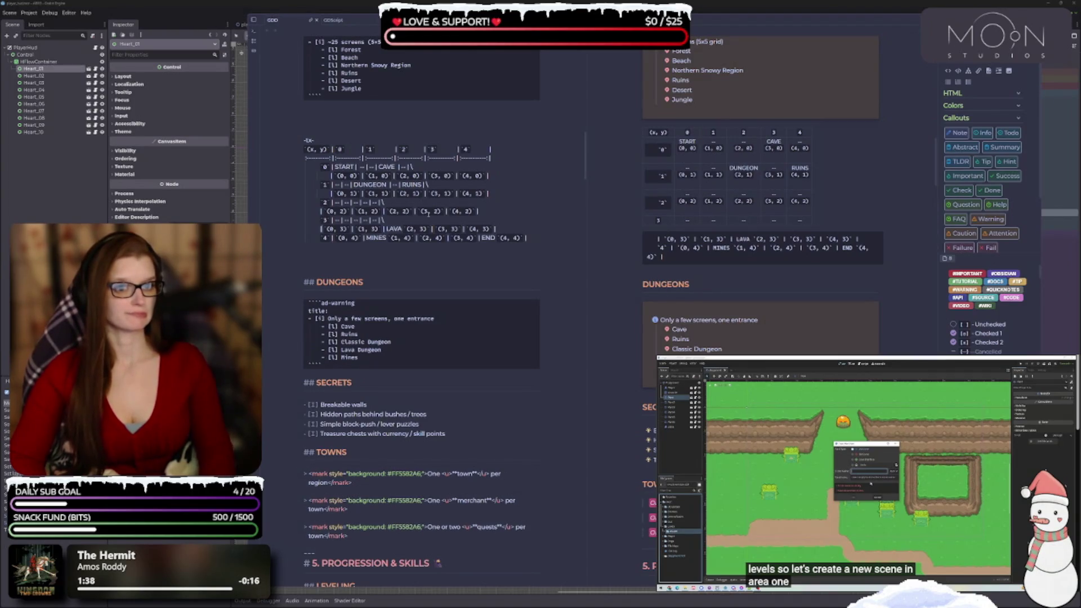
key("BackSpace")
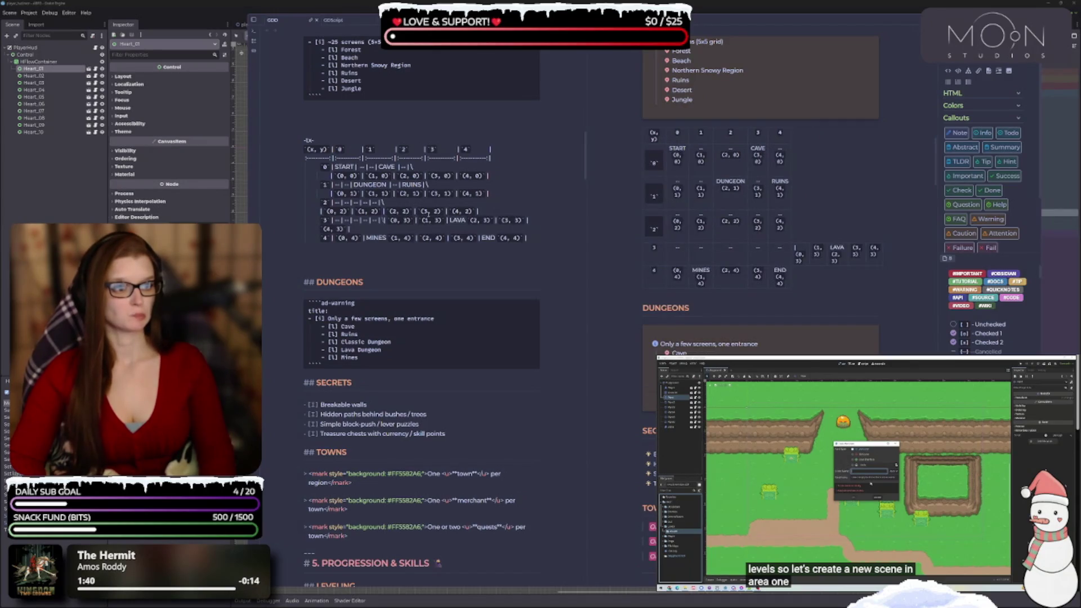
key("Return")
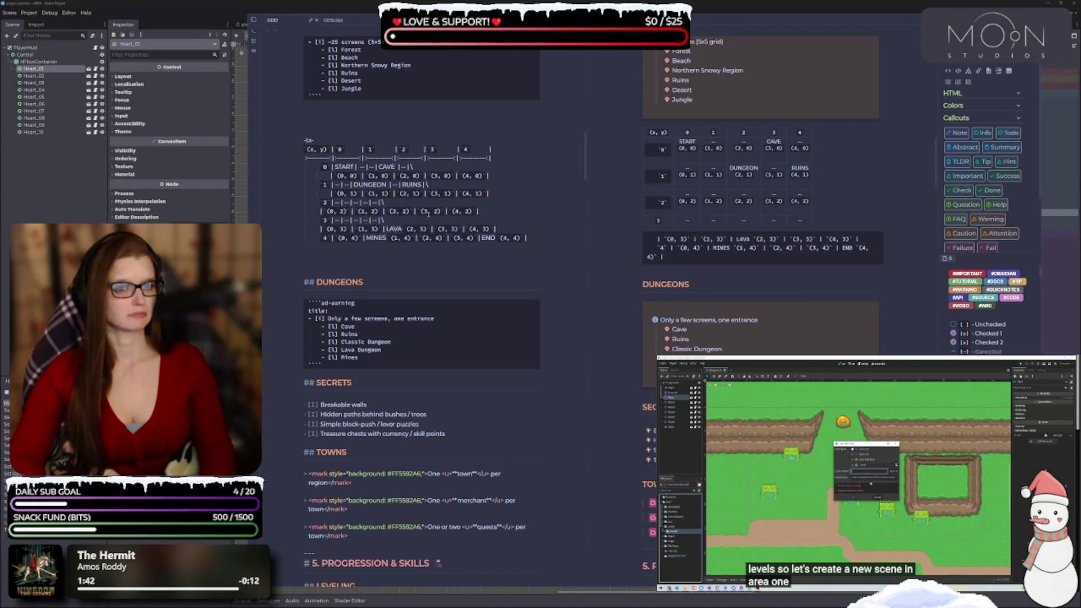
key("BackSpace")
key("BackSpace")
key("BackSpace")
key("BackSpace")
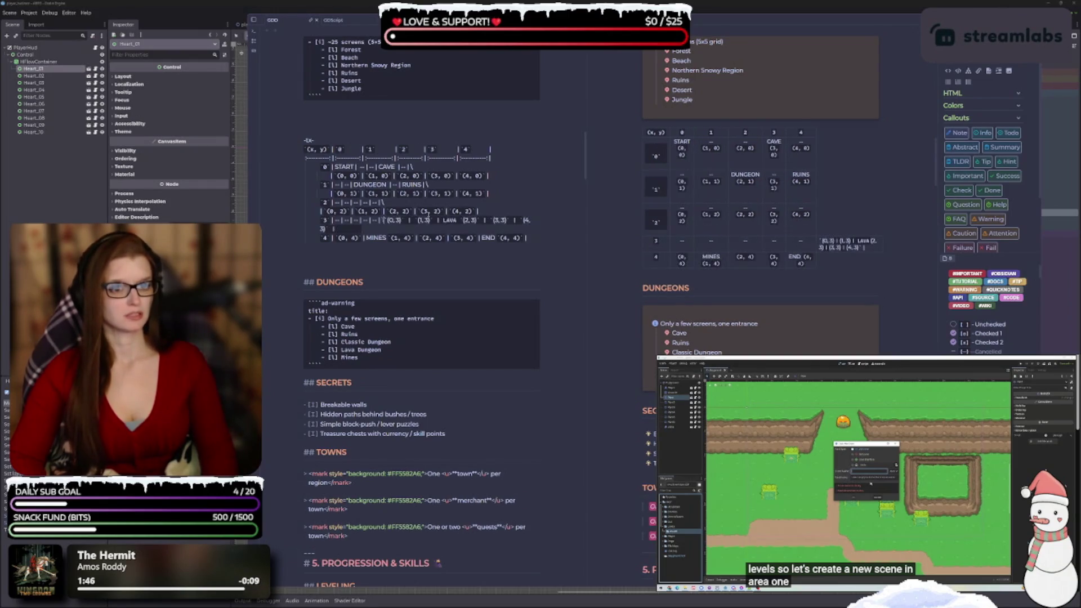
key("Return")
type("|")
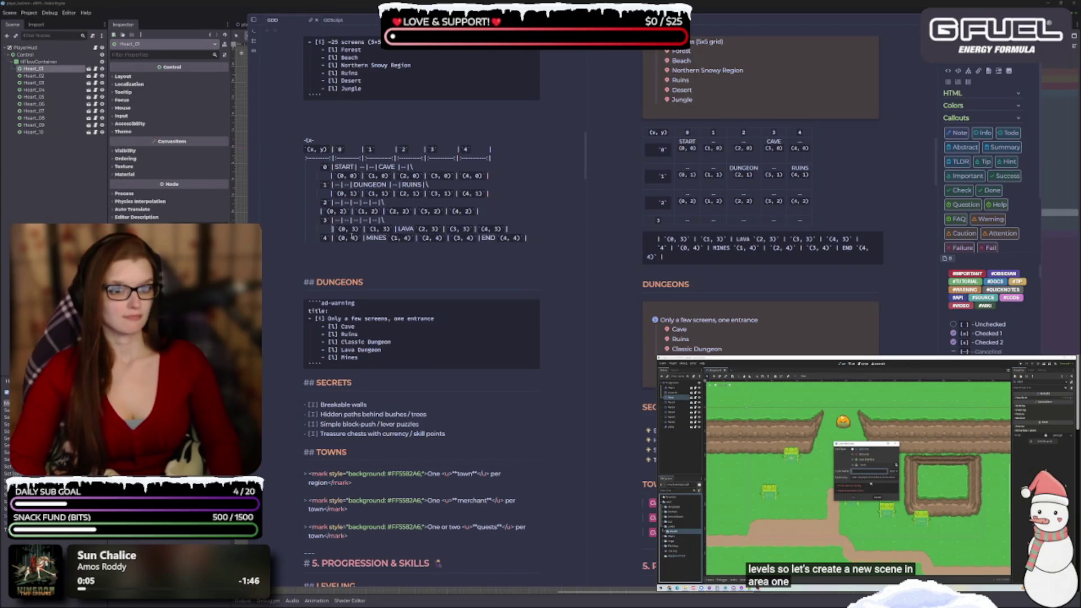
key("BackSpace")
key("BackSpace")
key("BackSpace")
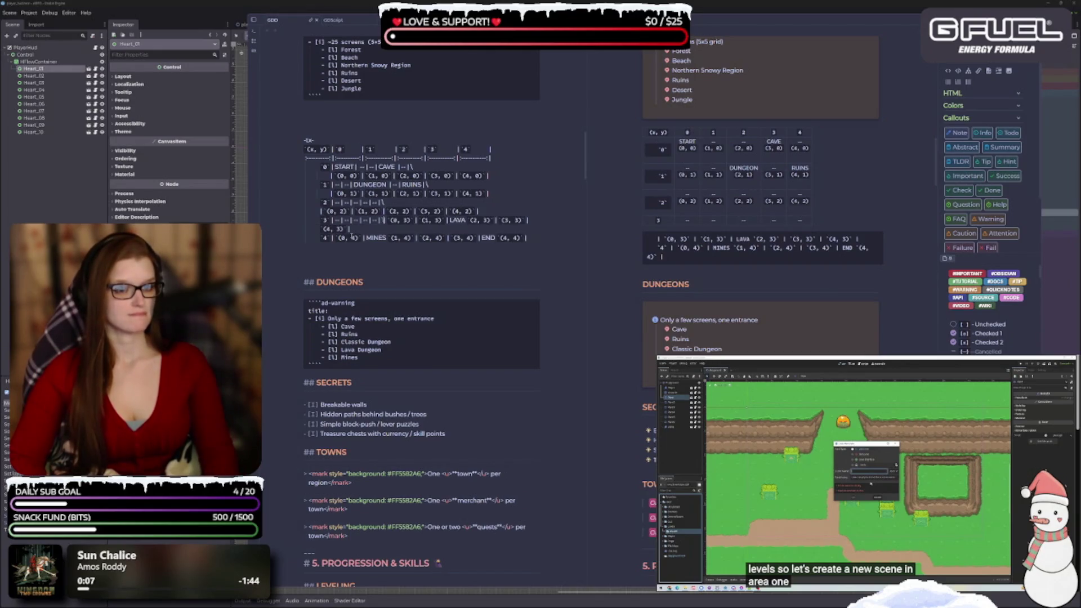
- Rejoin and re-split the LAVA row, prefixing it with '|'
key("BackSpace")
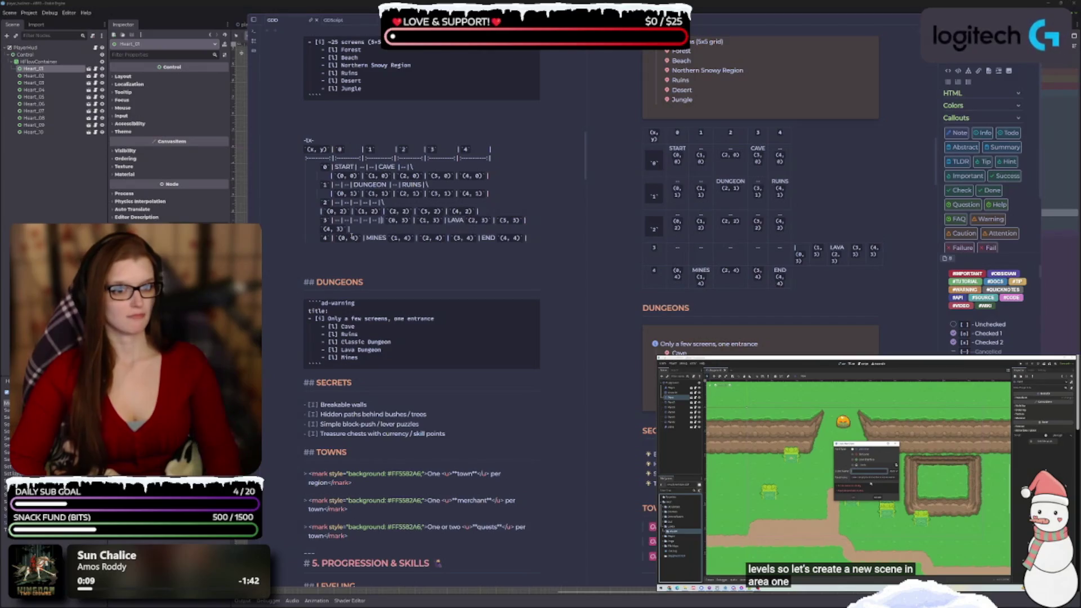
key("Return")
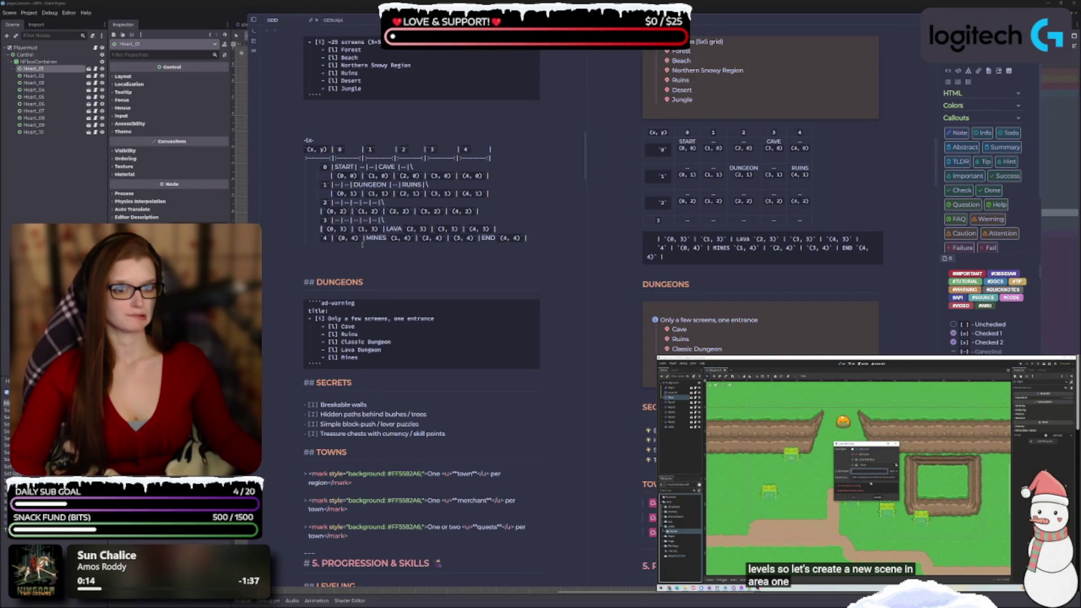
key("BackSpace")
key("BackSpace")
key("BackSpace")
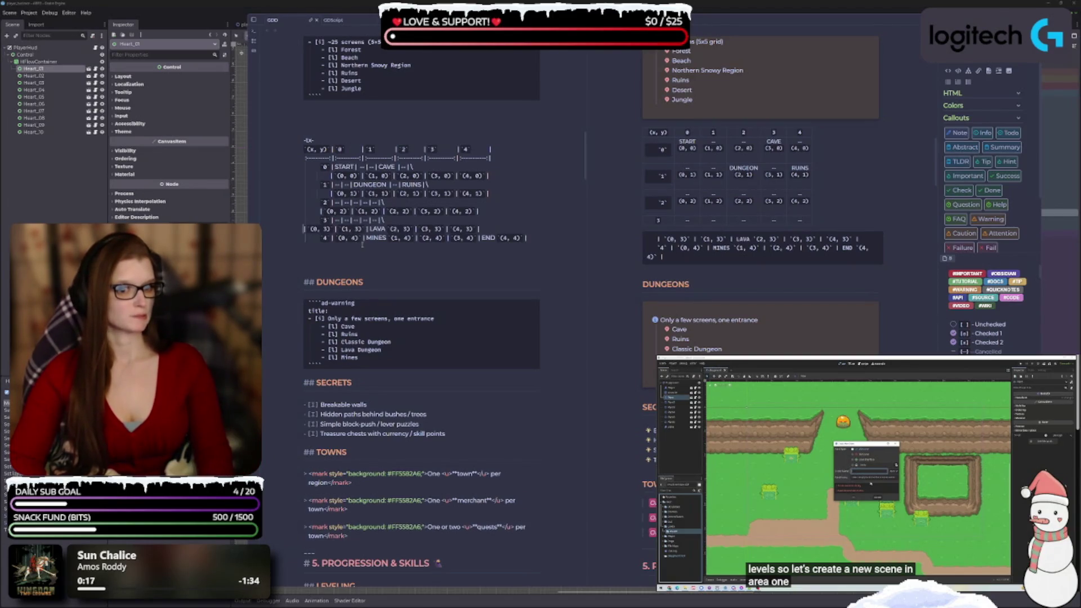
key("BackSpace")
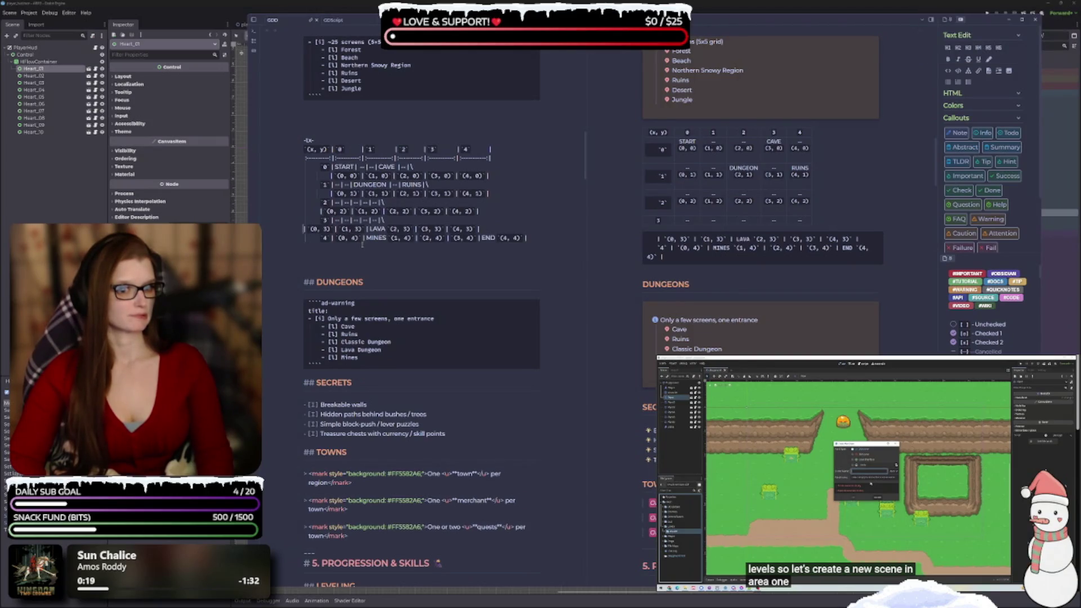
key("Return")
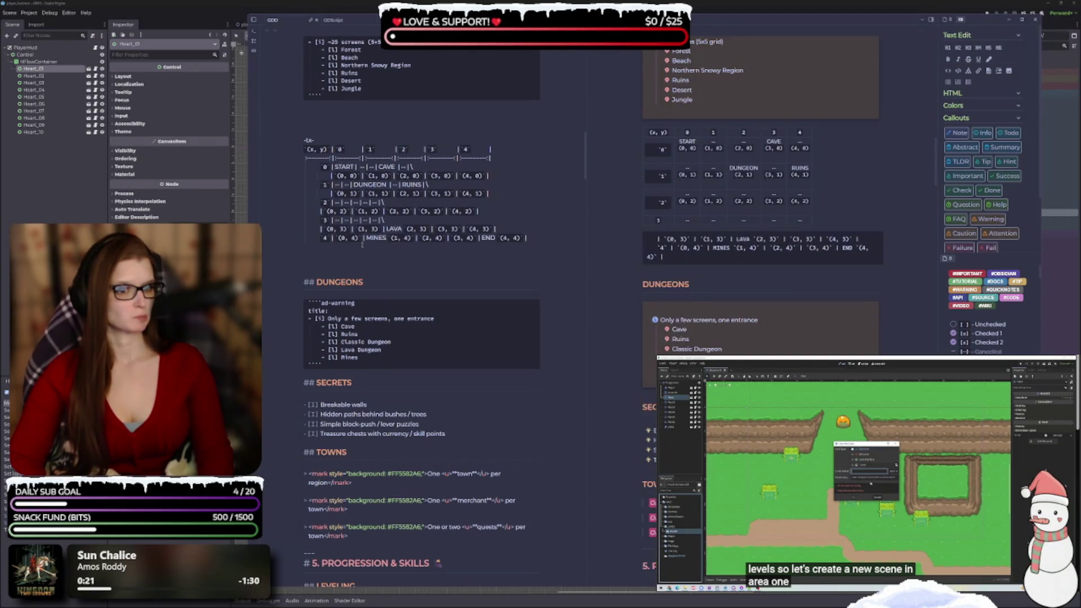
type("|")
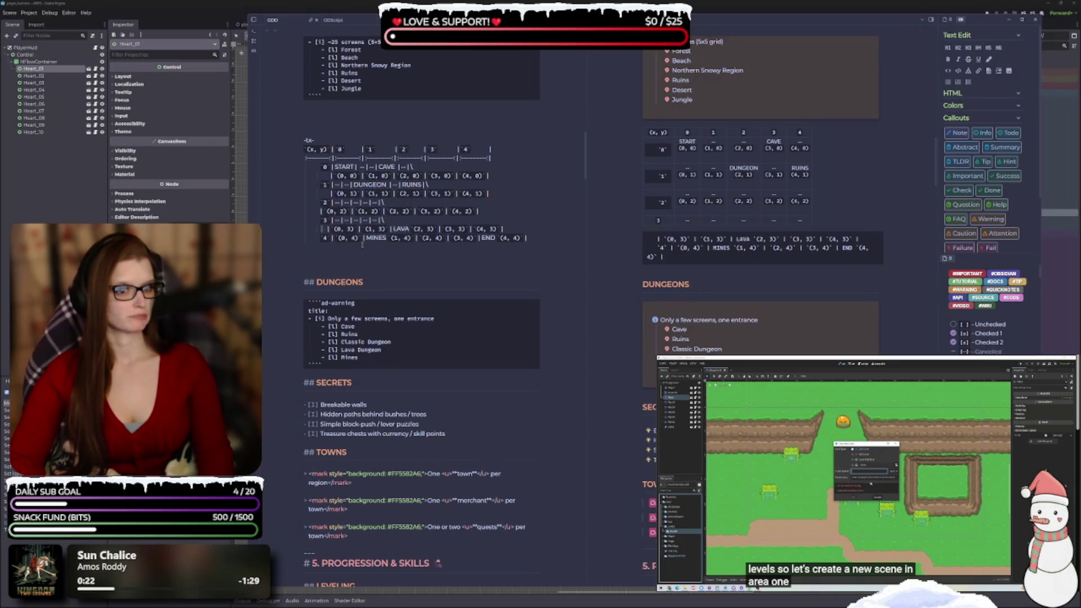
- Trim the LAVA row's leading spaces, then revert to the earlier LAVA and MINES rows
key("BackSpace")
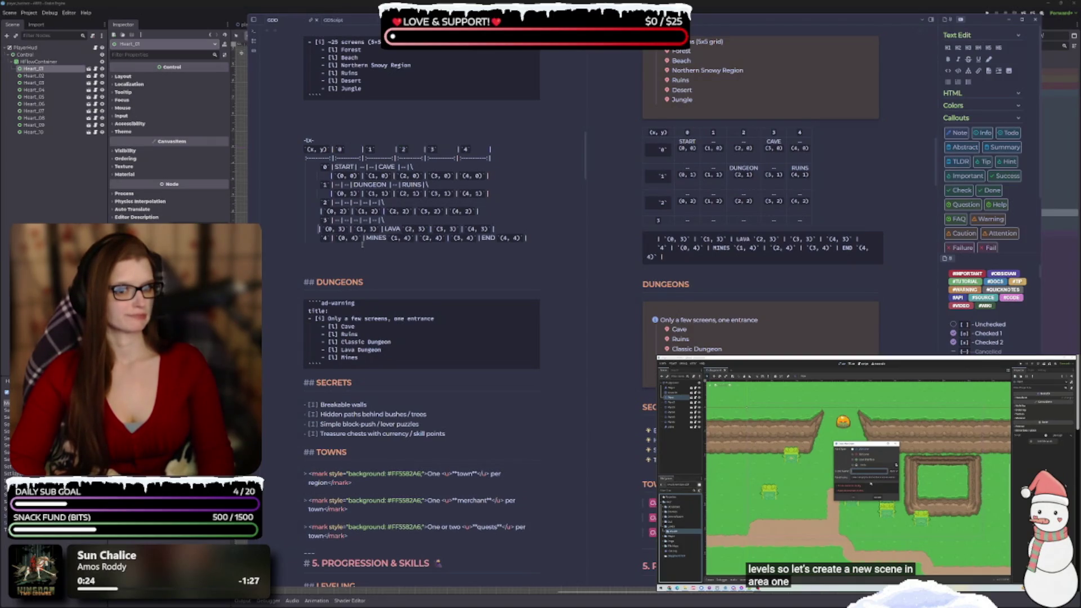
key("BackSpace")
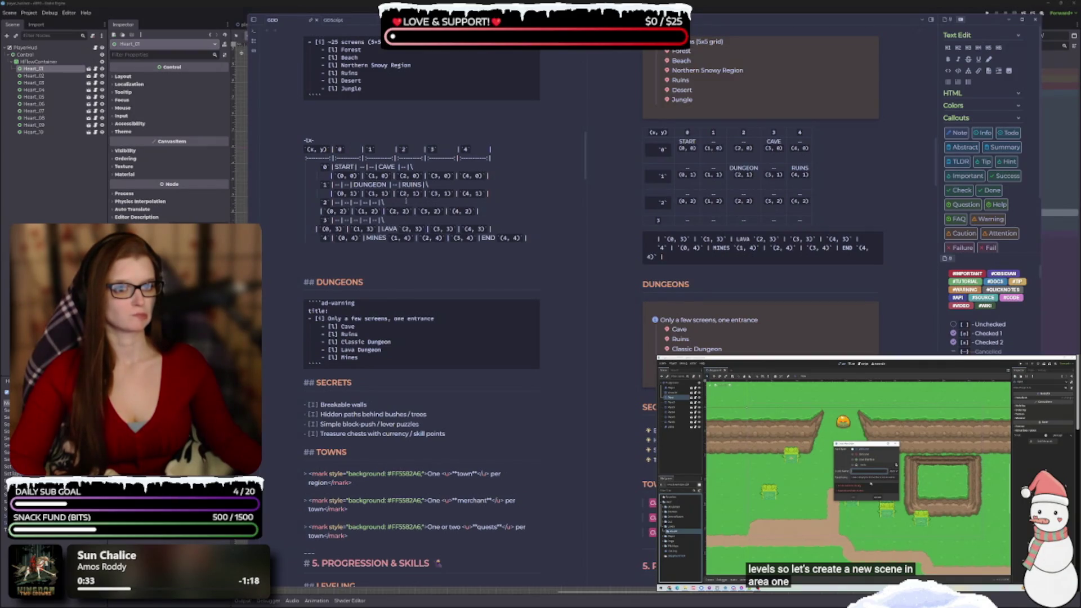
key("ctrl+z")
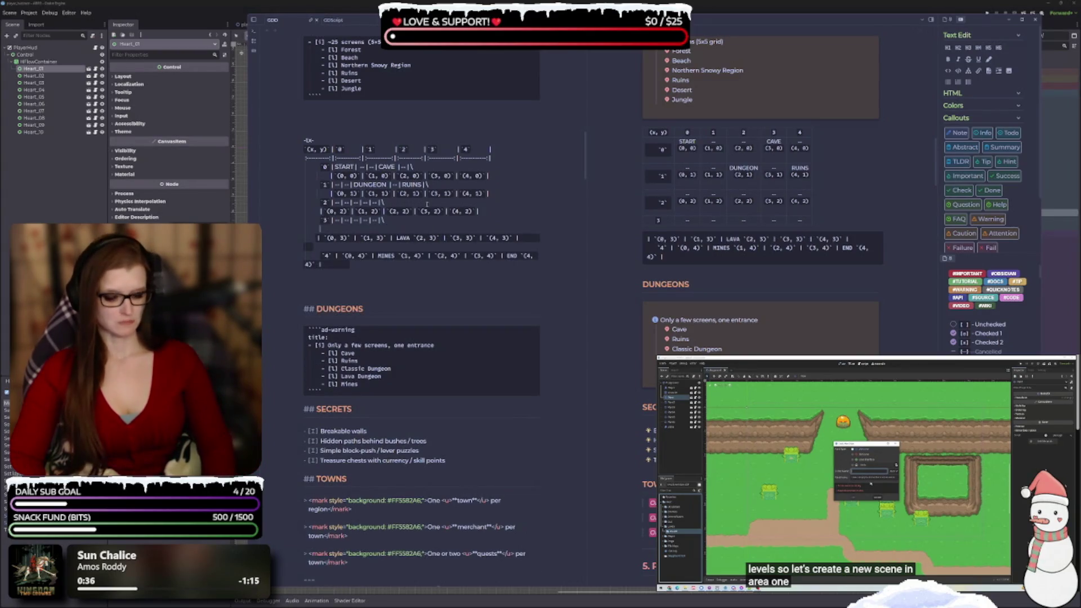
key("ctrl+z")
key("ctrl+z")
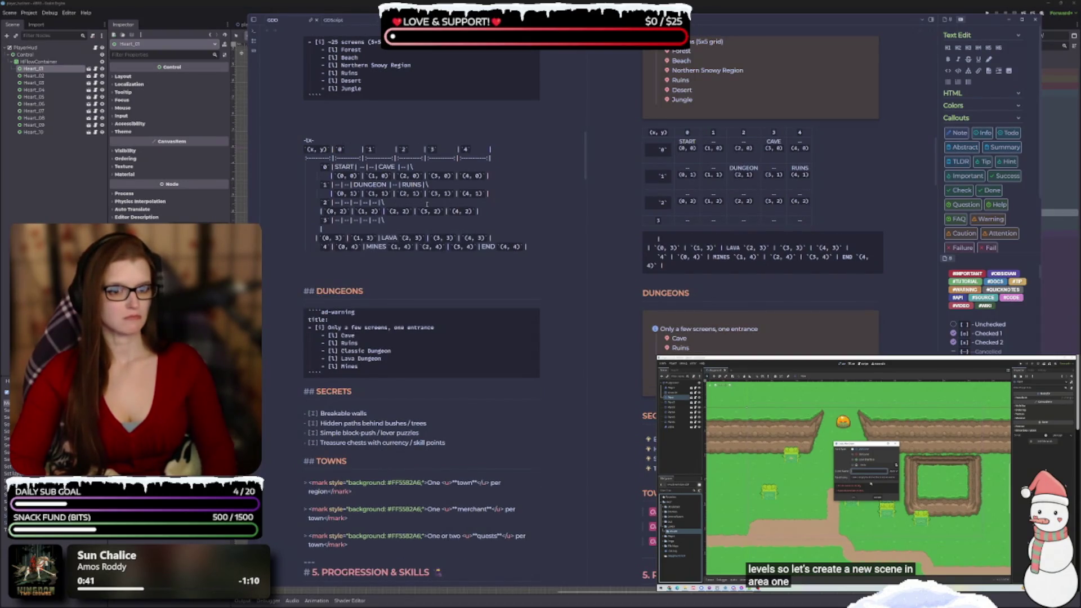
- Test duplicating the LAVA row, then remove the copy and restore the blank line below it
left_click_drag(499, 238, 314, 238)
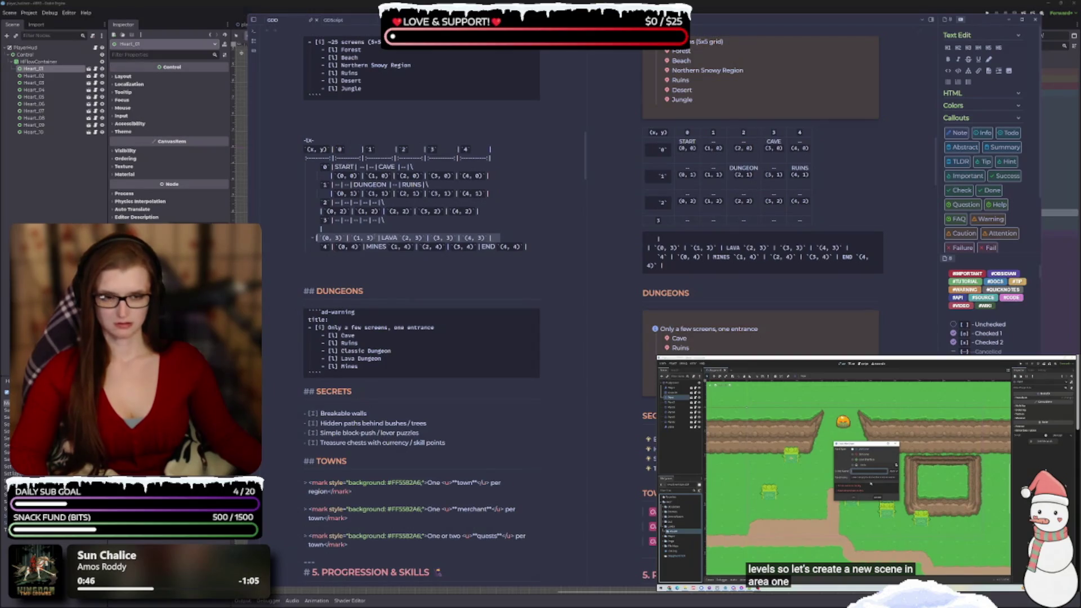
key("ctrl+v")
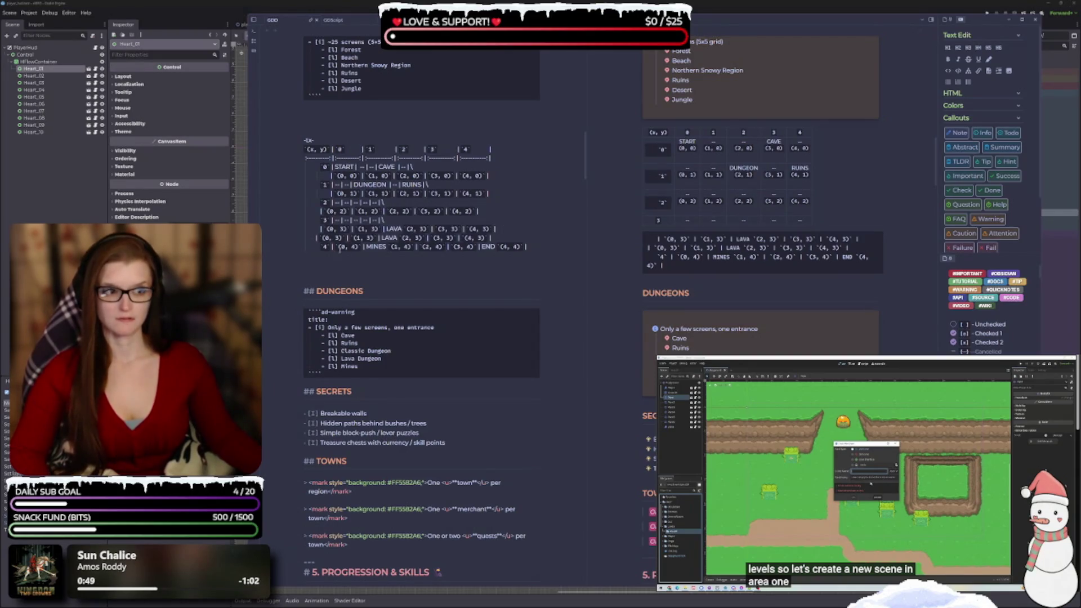
key("shift+Home")
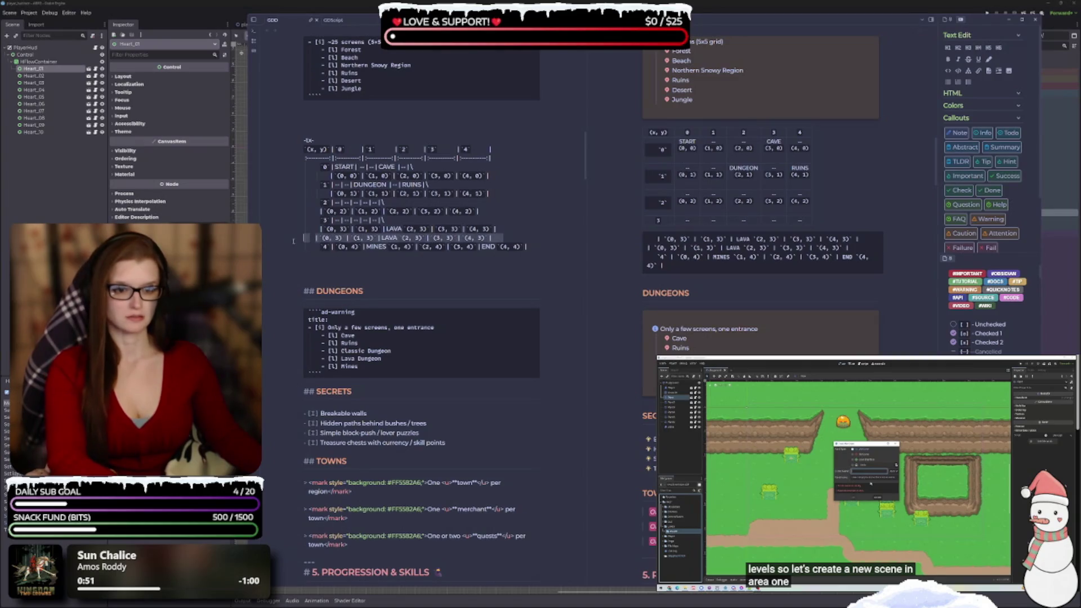
key("BackSpace")
key("BackSpace")
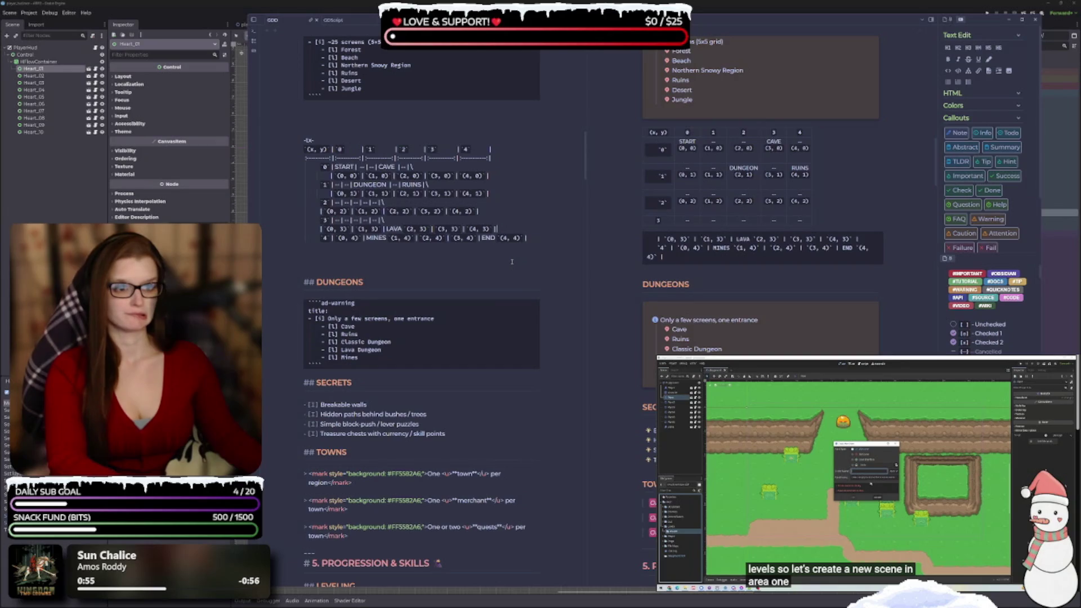
key("Return")
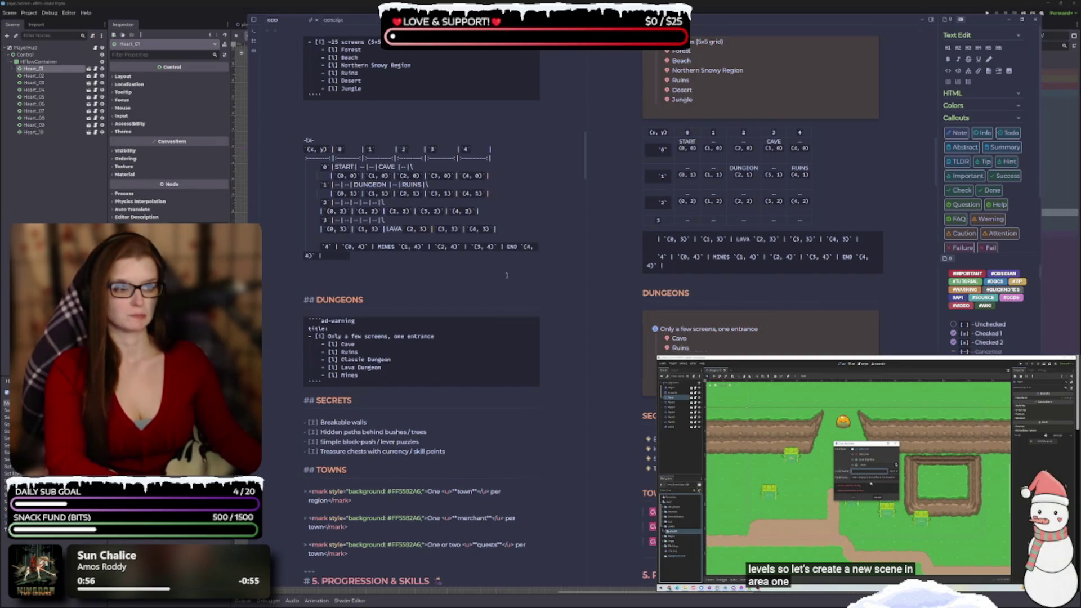
- Delete the blank line after the LAVA row and bring the row-4 MINES line to the left margin
key("Delete")
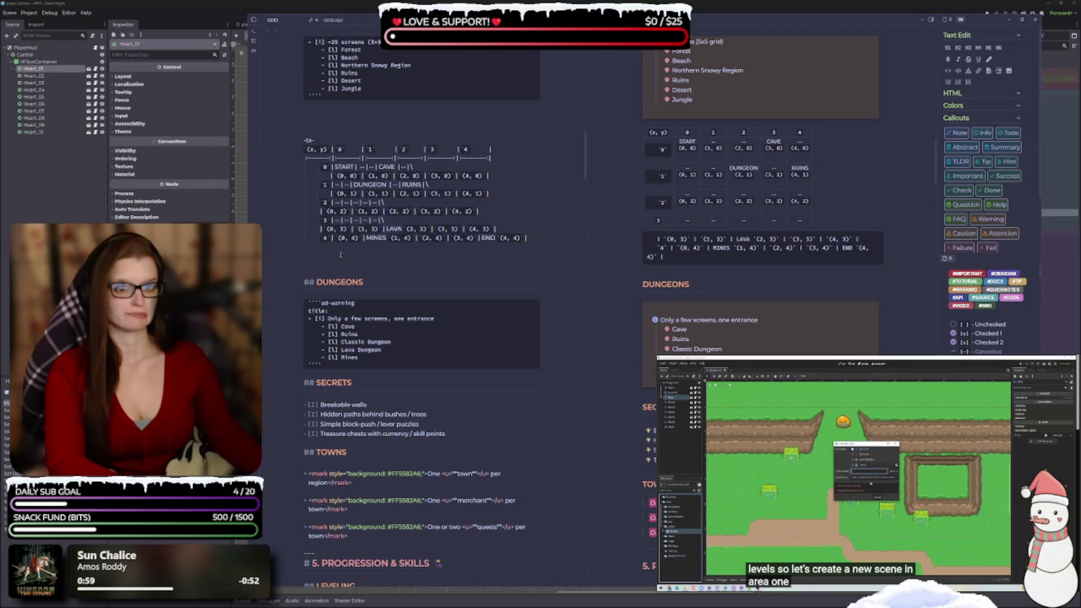
key("BackSpace")
key("BackSpace")
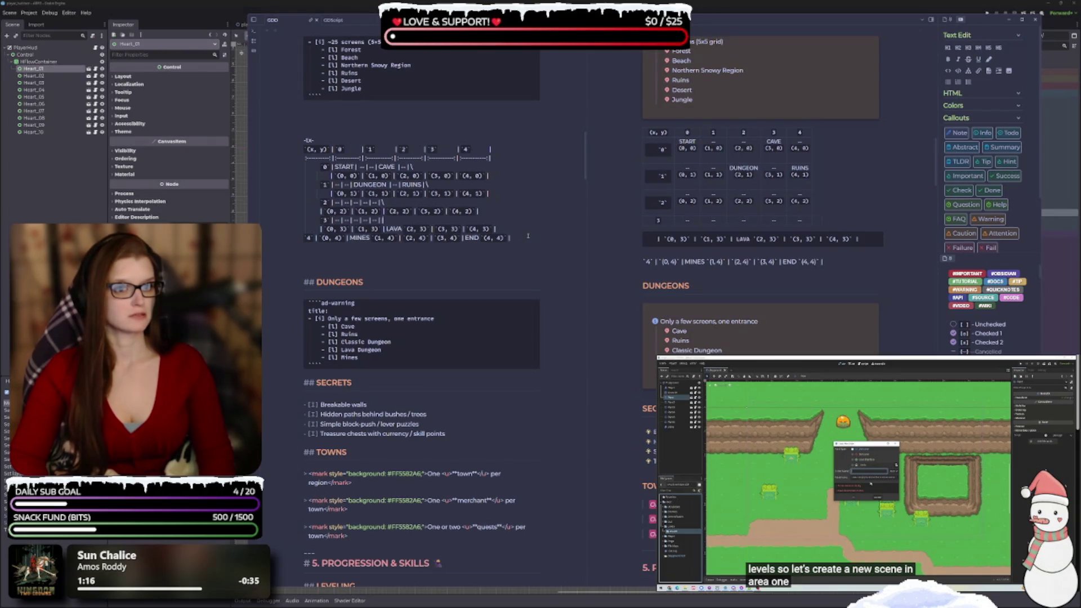
key("Return")
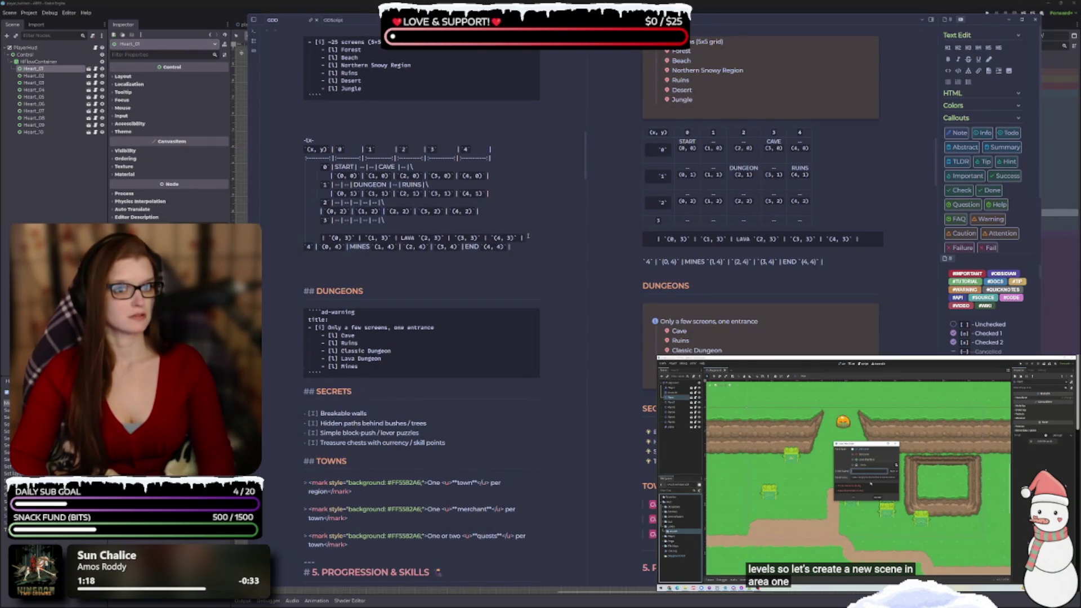
key("Down")
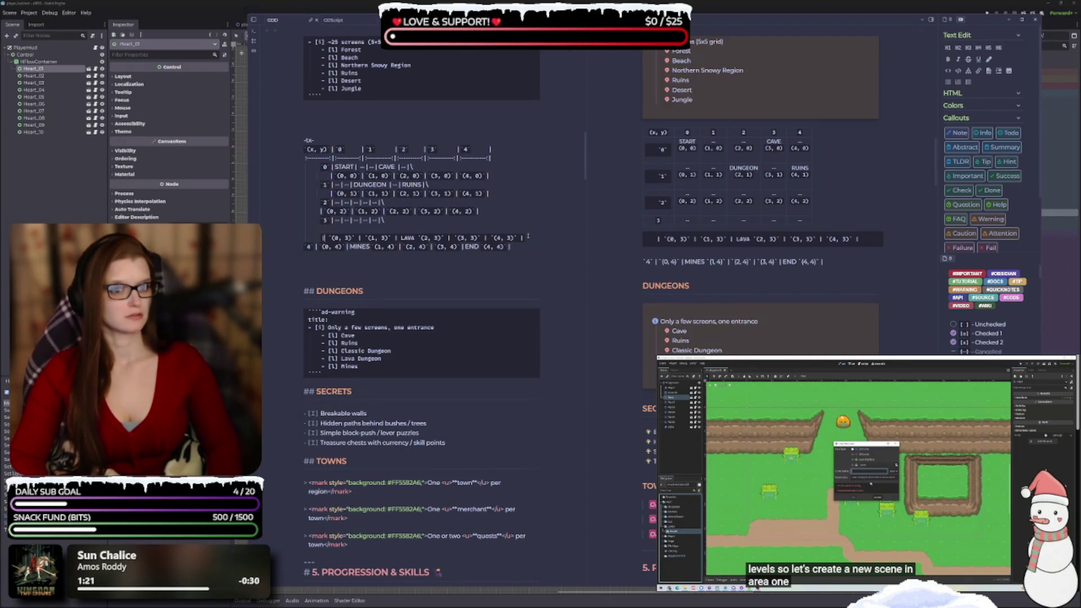
key("BackSpace")
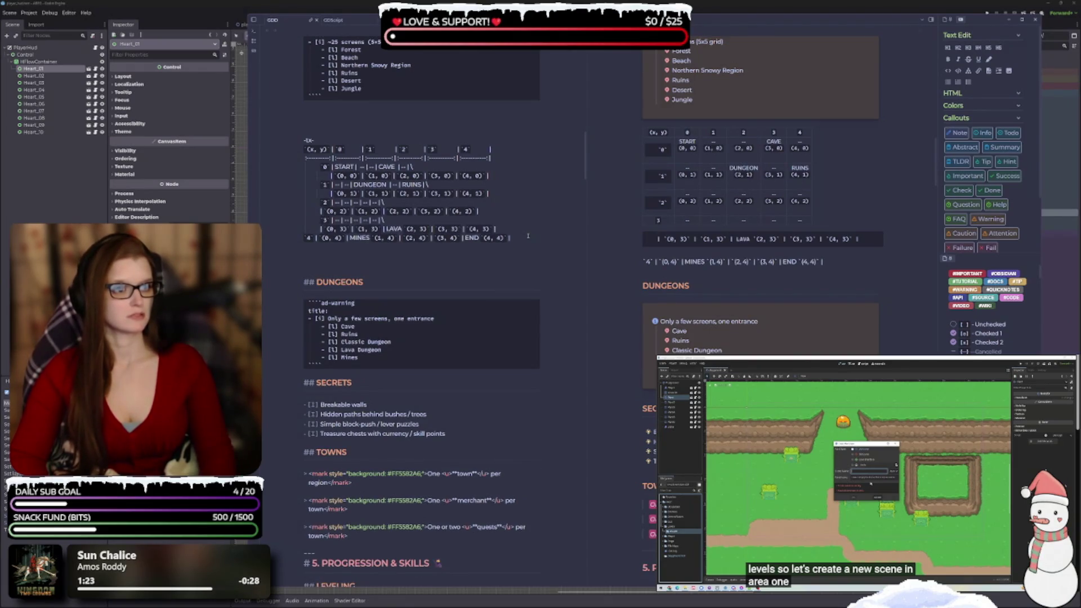